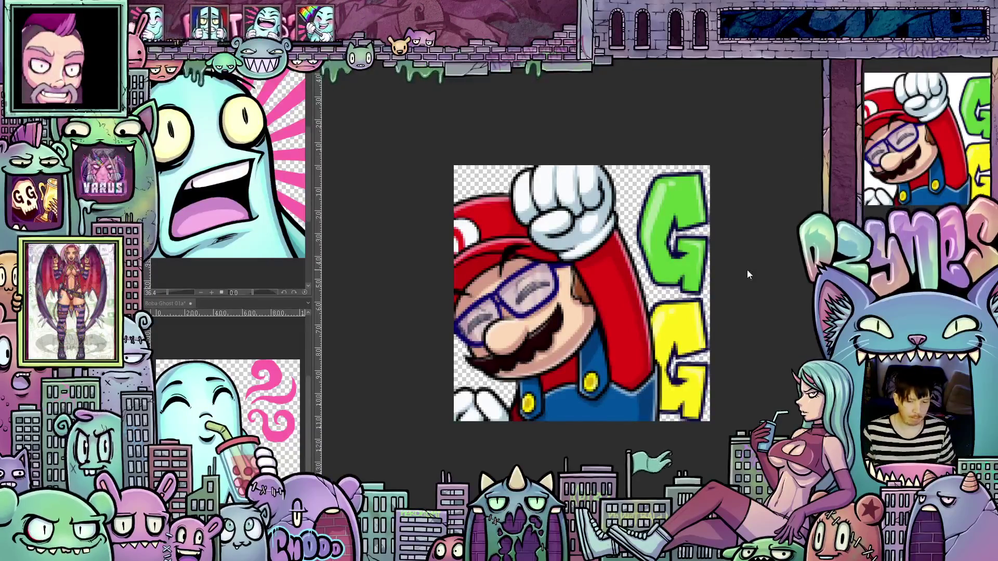
pyautogui.scroll(-3, 751, 261)
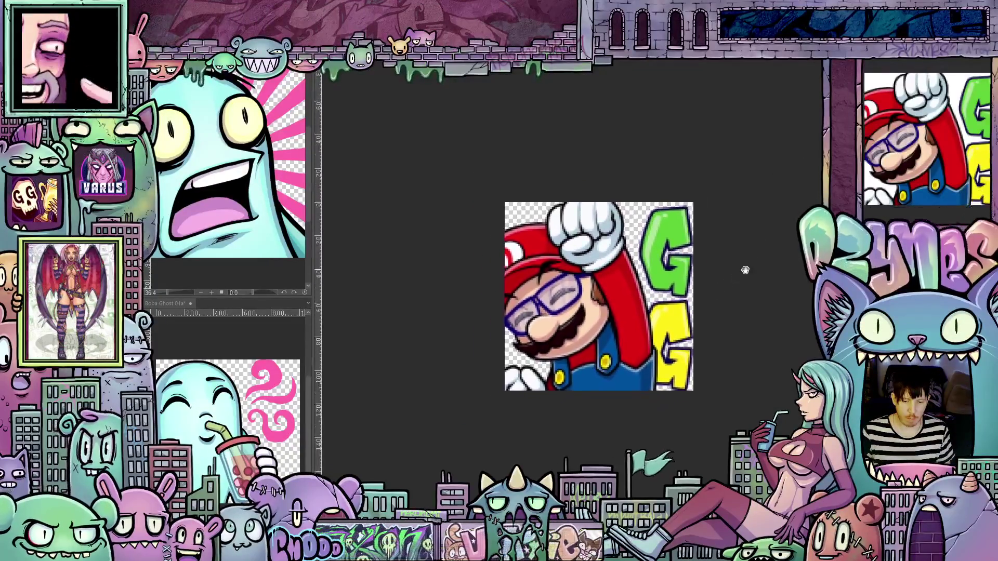
pyautogui.scroll(2, 762, 259)
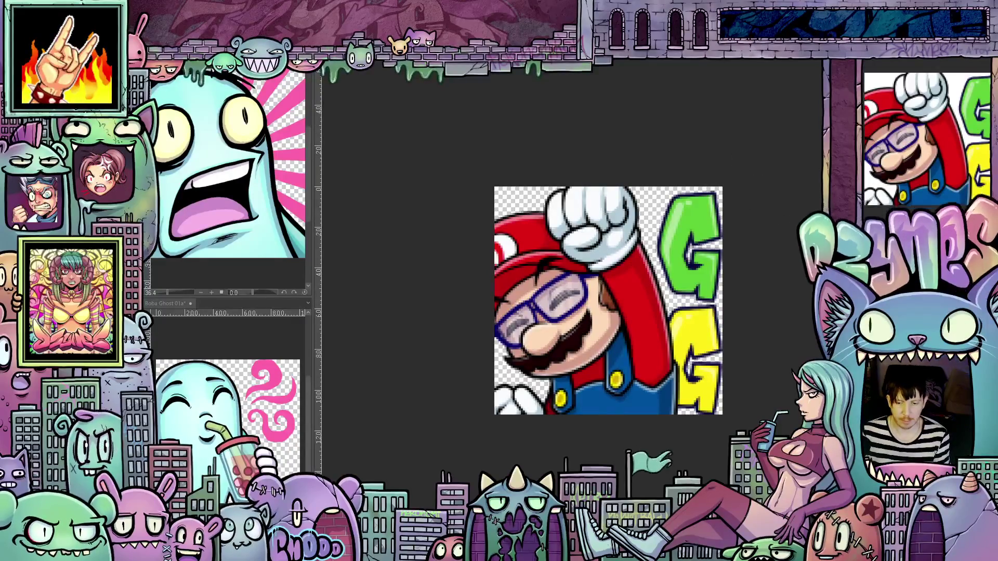
pyautogui.scroll(1, 609, 305)
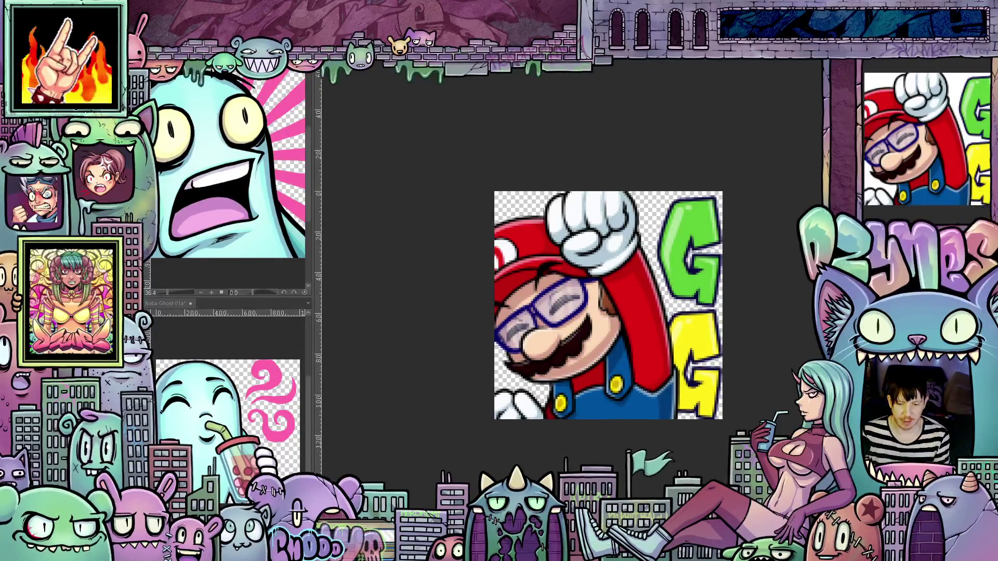
pyautogui.scroll(-1, 779, 225)
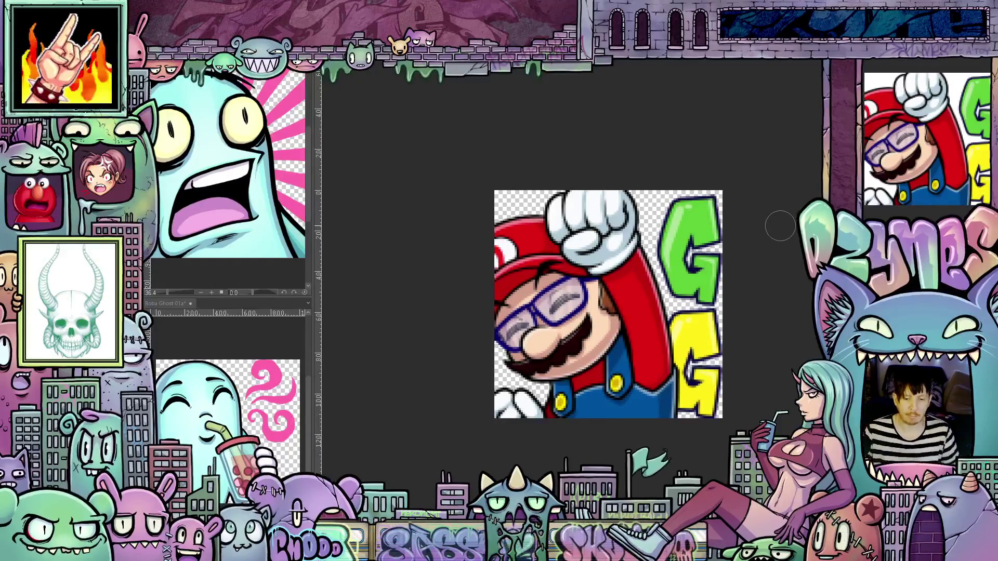
pyautogui.scroll(2, 800, 272)
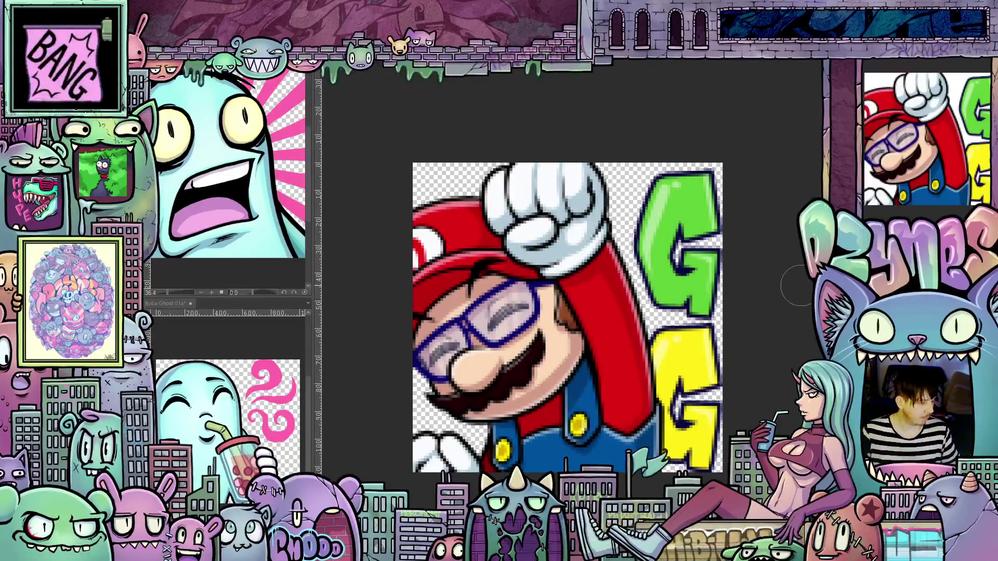
pyautogui.scroll(-1, 784, 278)
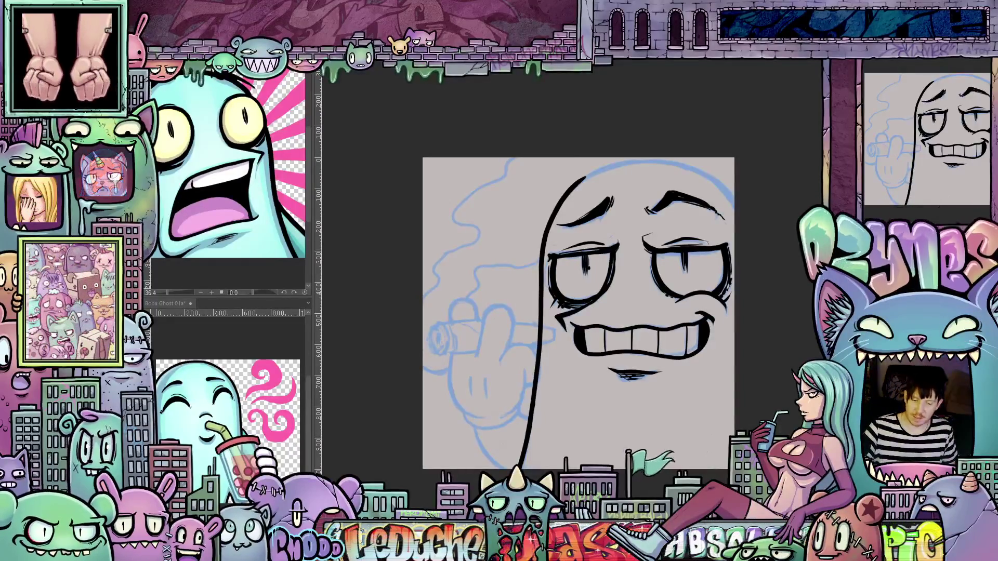
# Step: Ink the head's left outline in three strokes down toward the body, rotating the canvas between strokes
pyautogui.scroll(1, 727, 256)
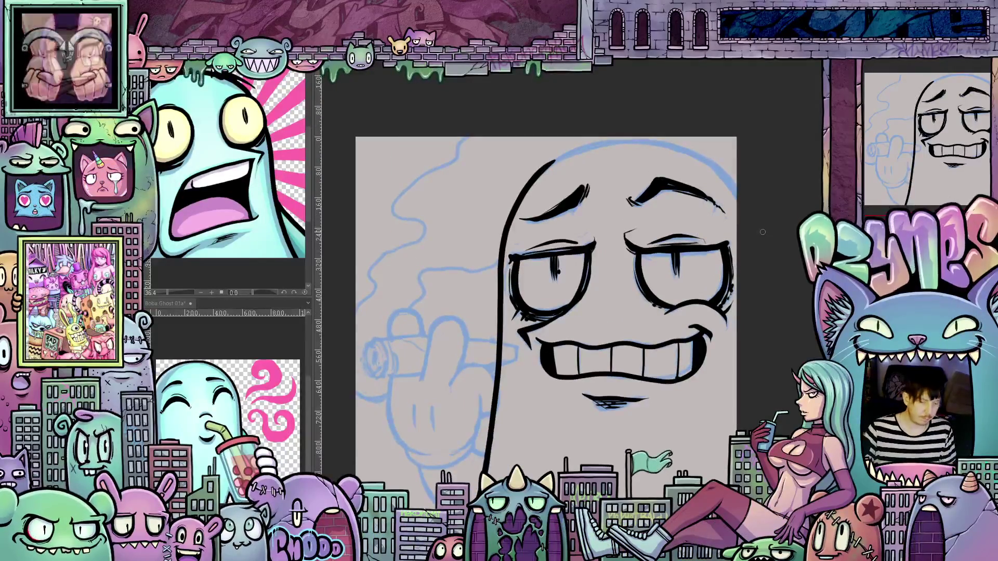
pyautogui.moveTo(762, 232)
pyautogui.mouseDown()
pyautogui.moveTo(728, 291)
pyautogui.moveTo(650, 327)
pyautogui.moveTo(586, 336)
pyautogui.mouseUp()
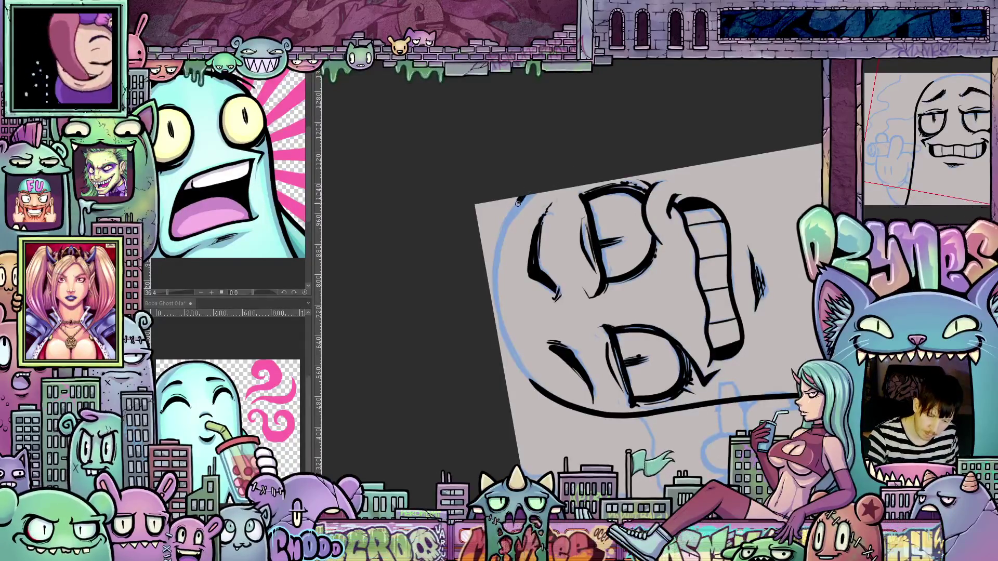
pyautogui.moveTo(517, 203); pyautogui.dragTo(500, 250)
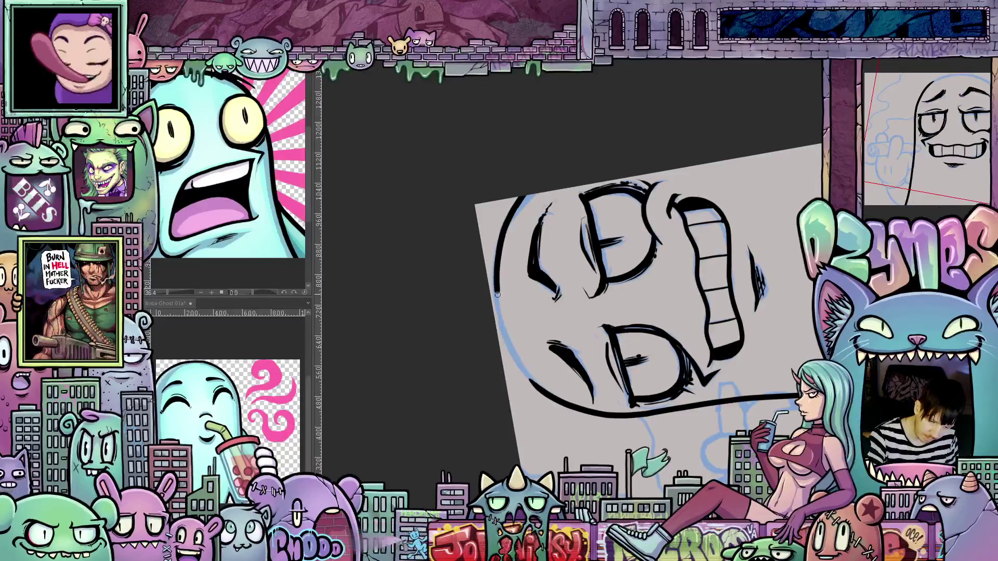
pyautogui.moveTo(504, 333); pyautogui.dragTo(628, 419)
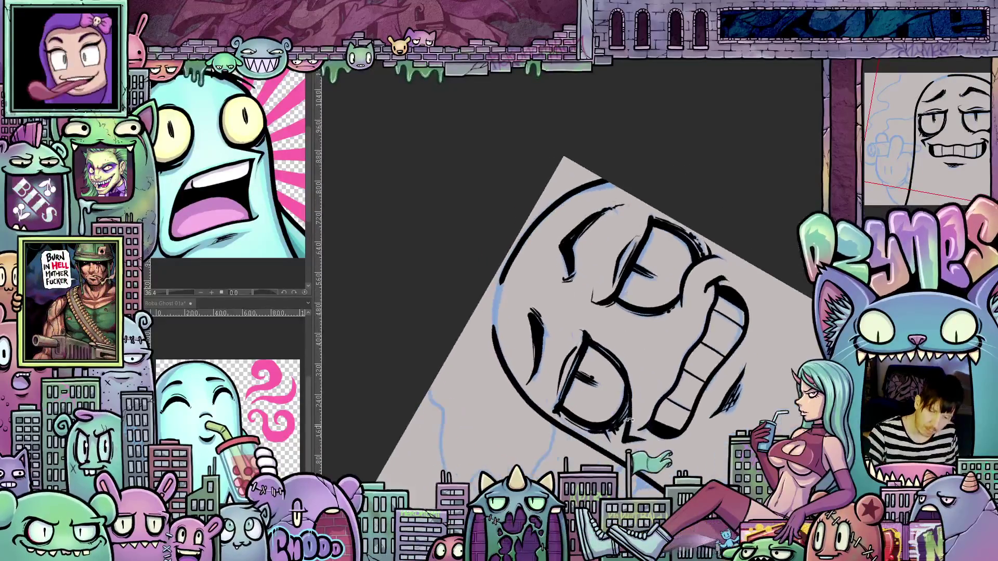
pyautogui.moveTo(504, 282); pyautogui.dragTo(494, 346)
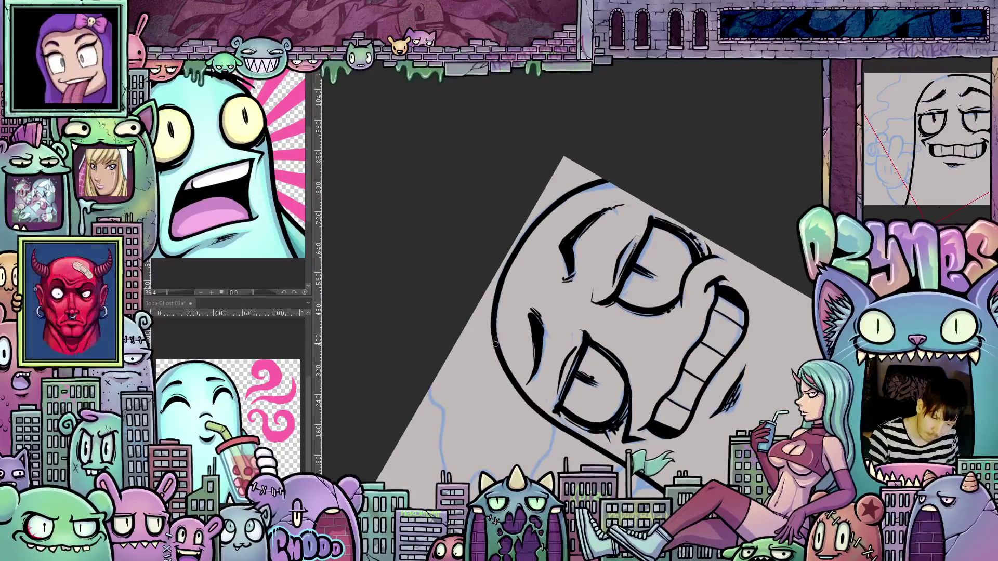
pyautogui.moveTo(497, 300)
pyautogui.mouseDown()
pyautogui.moveTo(551, 274)
pyautogui.moveTo(608, 332)
pyautogui.mouseUp()
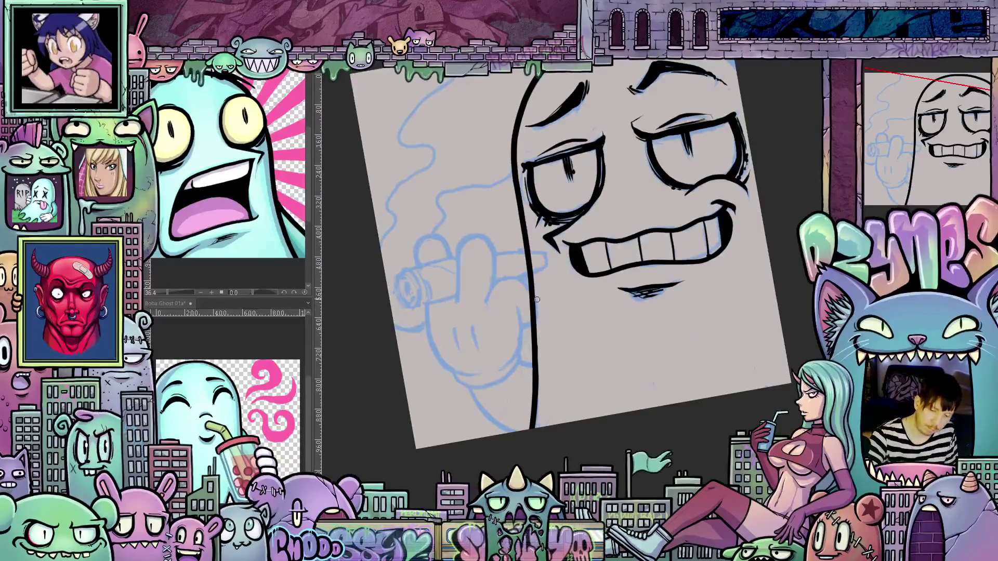
pyautogui.moveTo(537, 300); pyautogui.dragTo(537, 375)
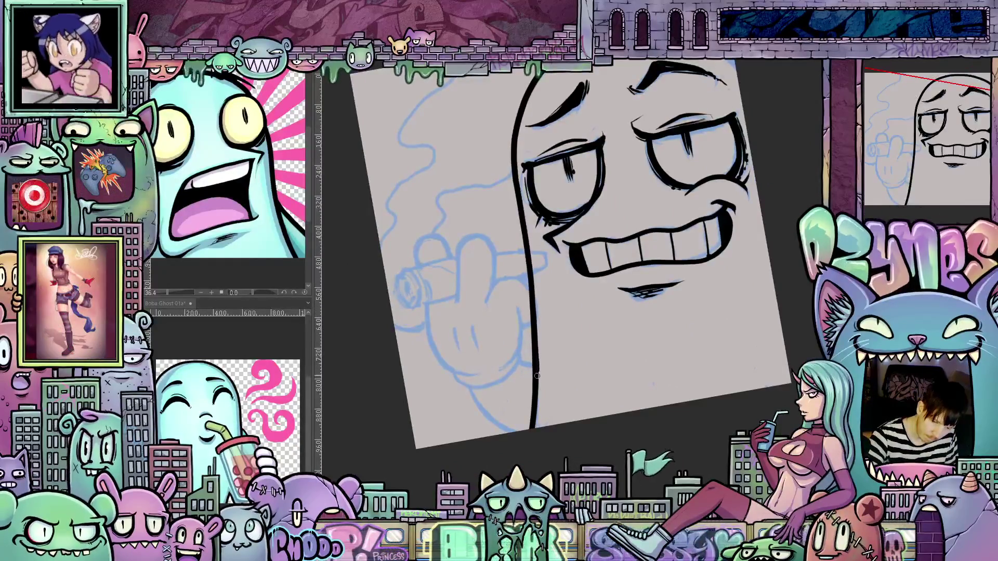
pyautogui.moveTo(559, 424)
pyautogui.mouseDown()
pyautogui.moveTo(499, 427)
pyautogui.moveTo(634, 416)
pyautogui.mouseUp()
pyautogui.moveTo(696, 408)
pyautogui.mouseDown()
pyautogui.moveTo(629, 338)
pyautogui.moveTo(635, 424)
pyautogui.moveTo(634, 377)
pyautogui.mouseUp()
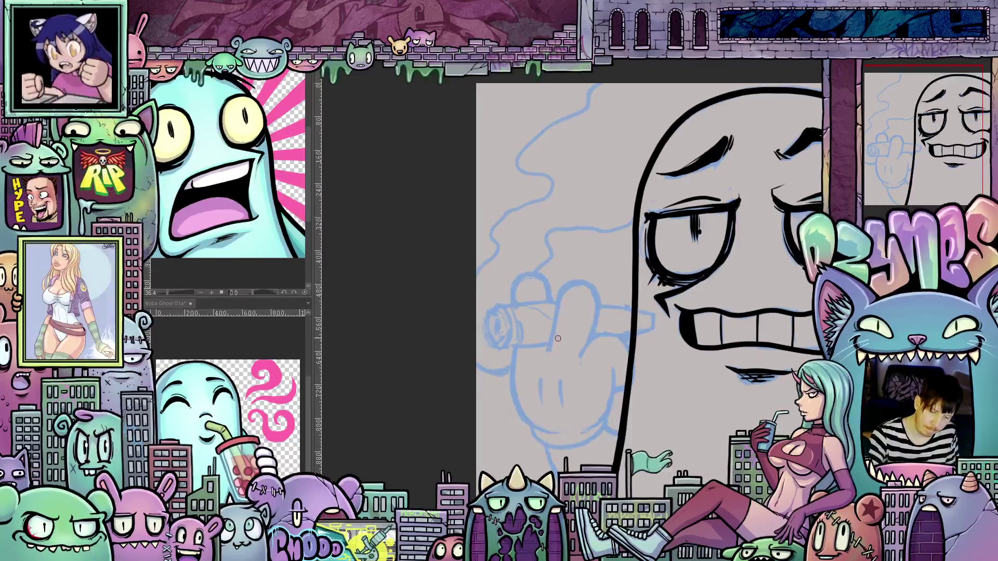
pyautogui.moveTo(555, 339); pyautogui.dragTo(570, 349)
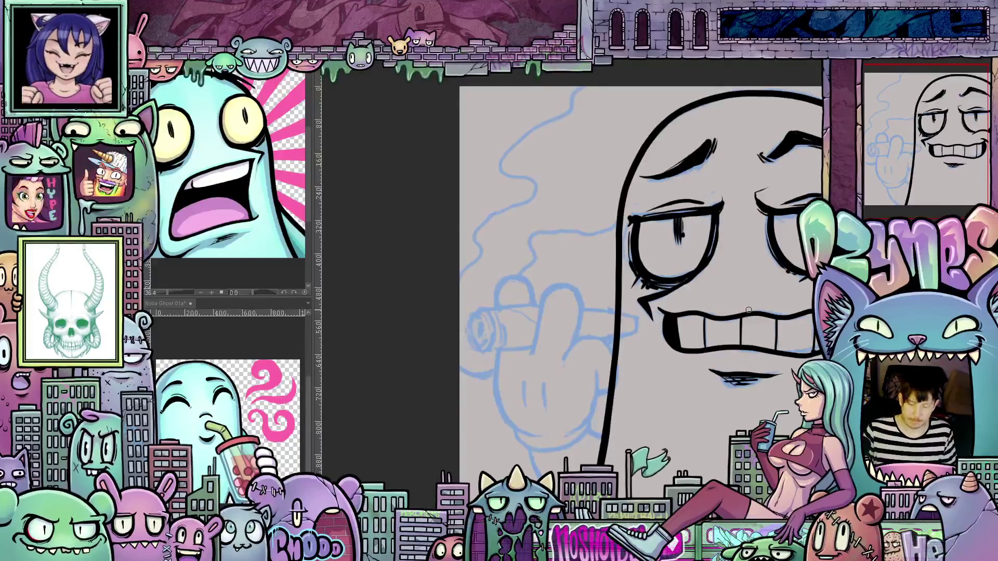
# Step: Ink the cigar's edge lines from the mouth corner down past the head outline
pyautogui.moveTo(749, 310); pyautogui.dragTo(722, 277)
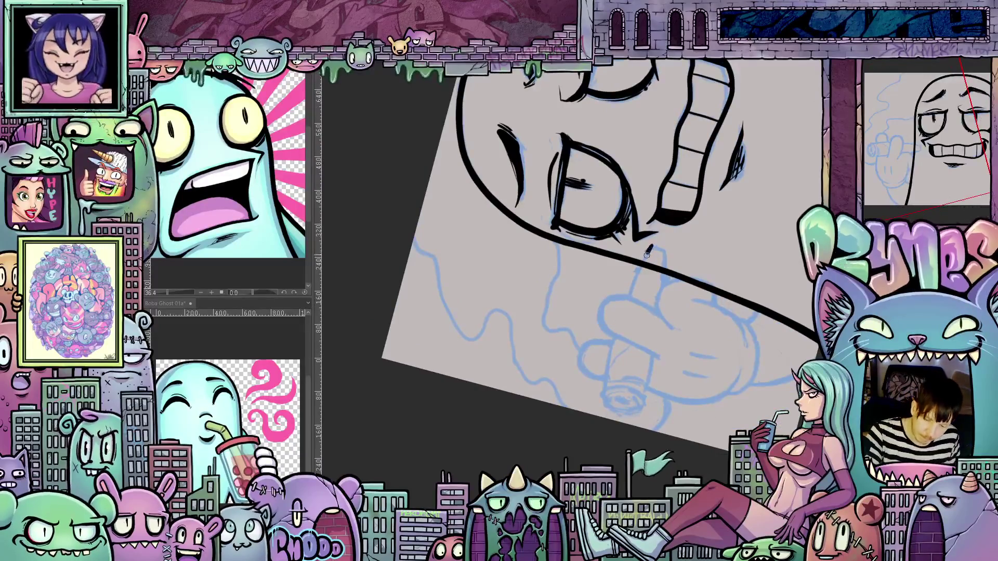
pyautogui.moveTo(652, 247); pyautogui.dragTo(605, 389)
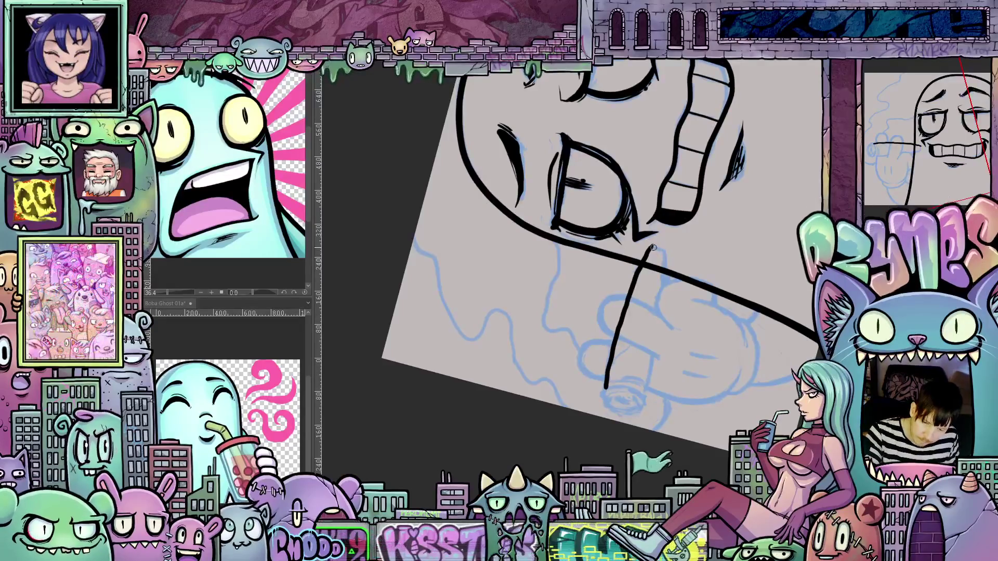
pyautogui.moveTo(654, 246); pyautogui.dragTo(666, 281)
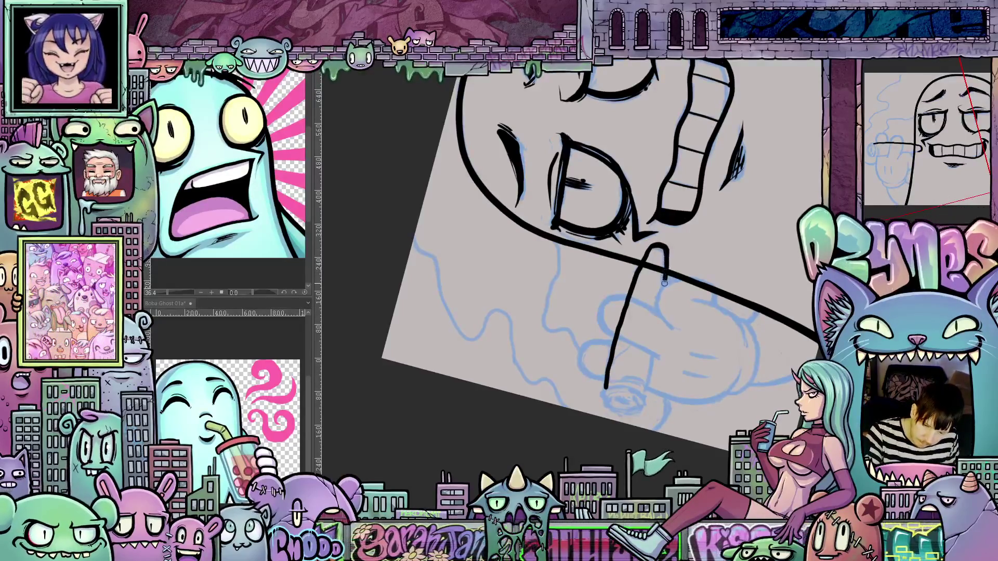
pyautogui.moveTo(654, 353); pyautogui.dragTo(644, 394)
# Step: Reset the canvas rotation, dab dark ash into the cigar tip, and finish its lower line
pyautogui.hotkey('ctrl', '0')
pyautogui.moveTo(512, 355); pyautogui.dragTo(512, 376)
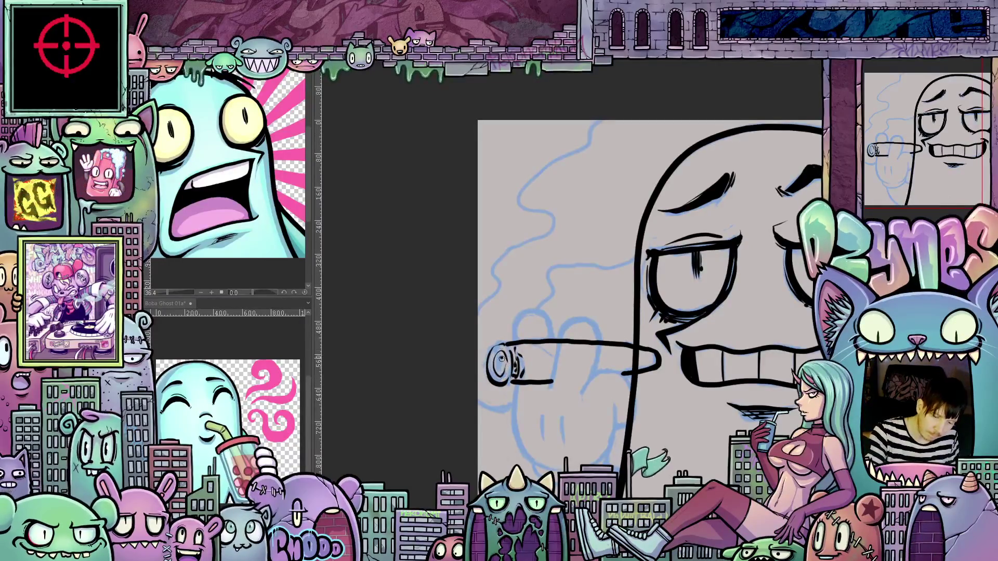
pyautogui.moveTo(502, 359); pyautogui.dragTo(497, 362)
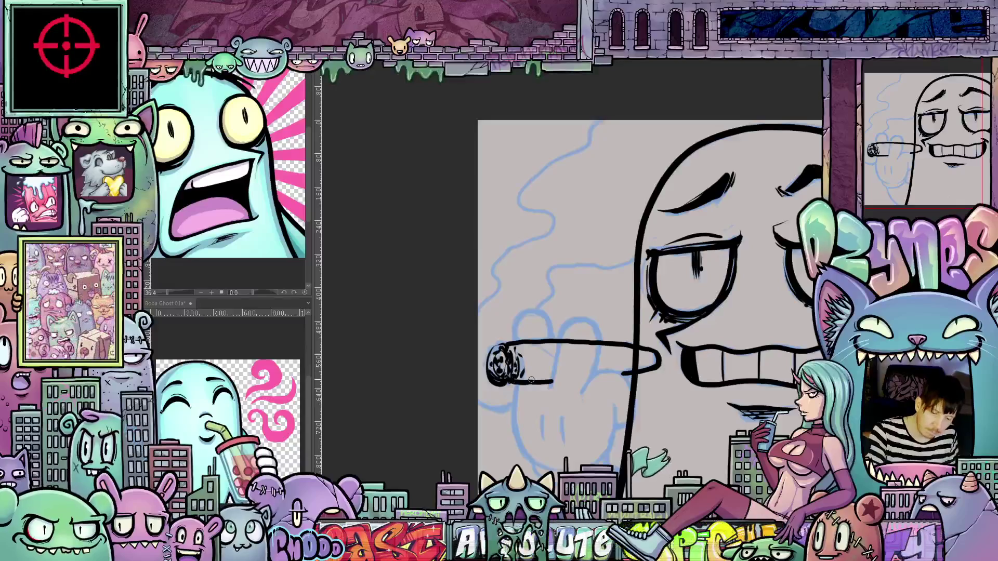
pyautogui.moveTo(507, 377)
pyautogui.mouseDown()
pyautogui.moveTo(667, 420)
pyautogui.moveTo(655, 428)
pyautogui.moveTo(692, 384)
pyautogui.mouseUp()
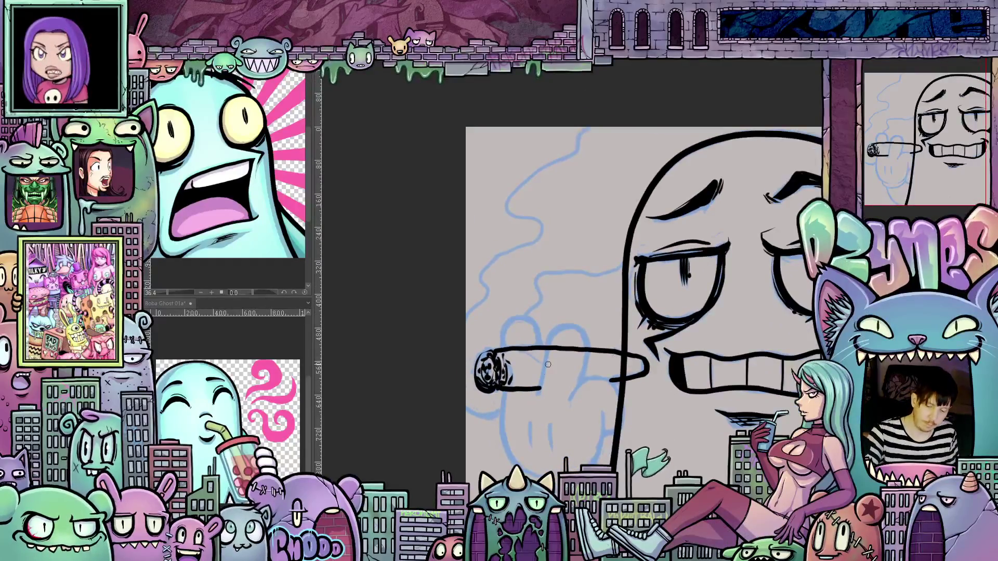
pyautogui.moveTo(541, 387)
pyautogui.mouseDown()
pyautogui.moveTo(561, 328)
pyautogui.moveTo(577, 329)
pyautogui.moveTo(591, 385)
pyautogui.moveTo(630, 376)
pyautogui.moveTo(651, 393)
pyautogui.moveTo(642, 439)
pyautogui.moveTo(640, 423)
pyautogui.mouseUp()
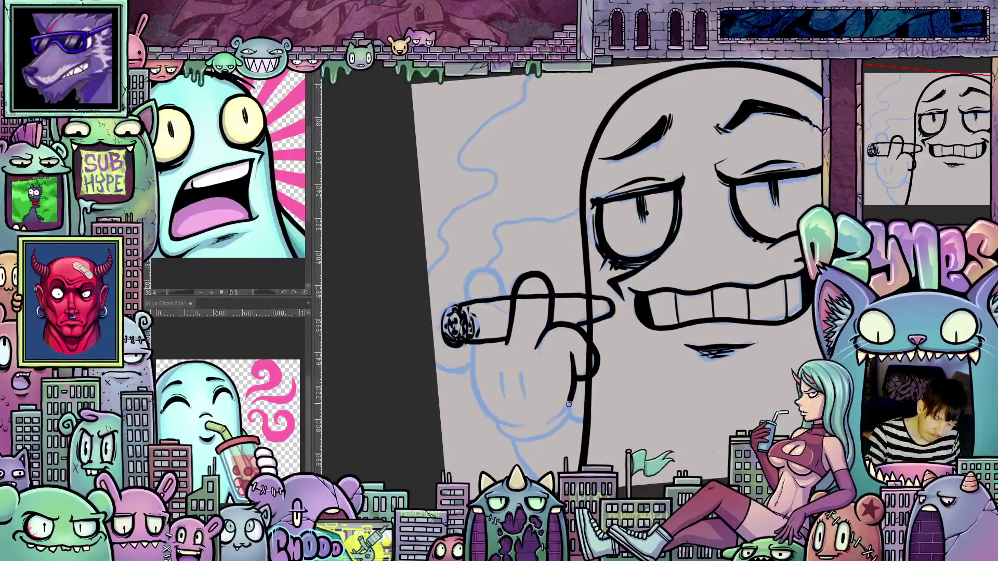
# Step: Ink the gloved hand's left outline in two strokes, rotating the canvas between them
pyautogui.moveTo(554, 419); pyautogui.dragTo(487, 373)
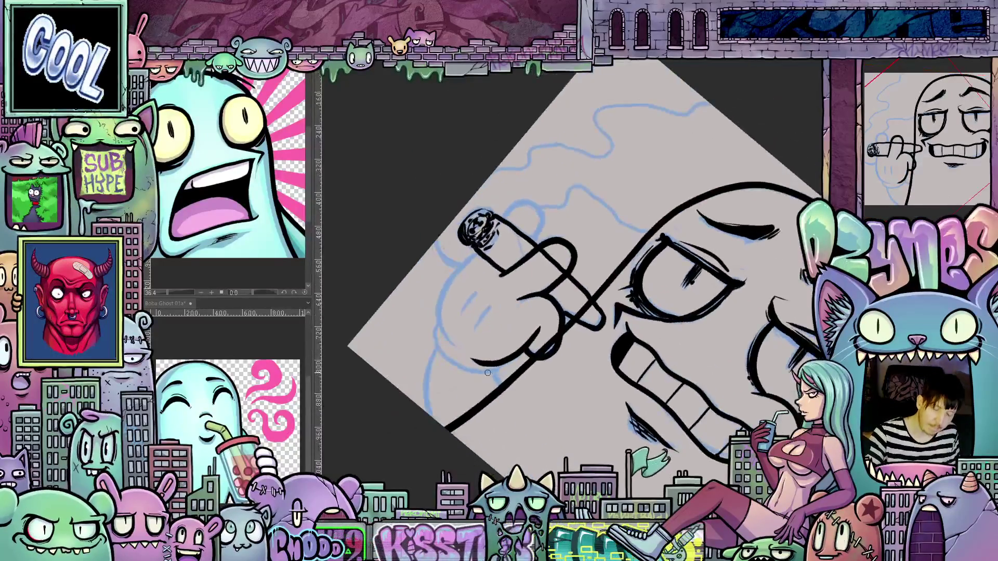
pyautogui.moveTo(532, 323); pyautogui.dragTo(468, 333)
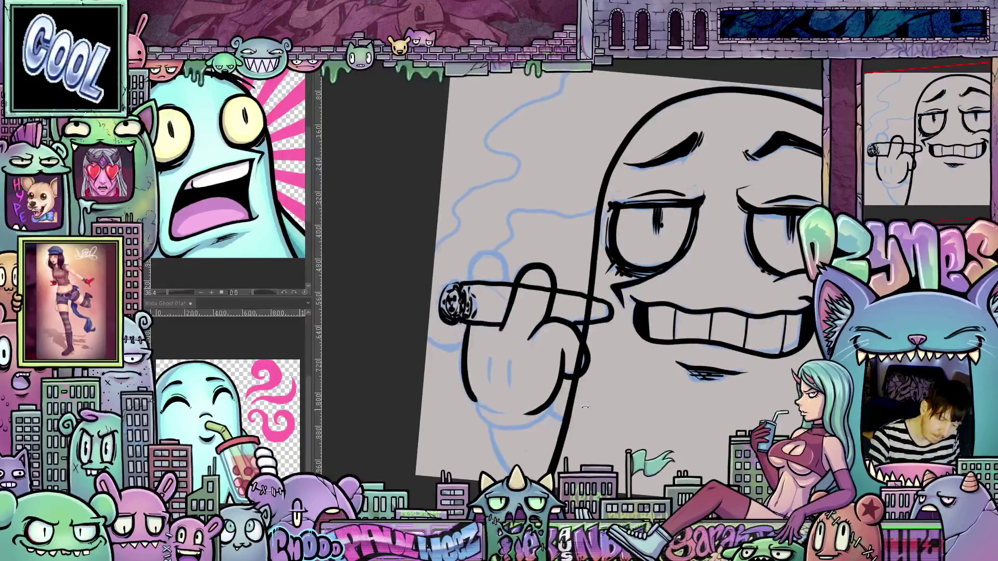
pyautogui.moveTo(585, 408)
pyautogui.mouseDown()
pyautogui.moveTo(446, 284)
pyautogui.moveTo(448, 318)
pyautogui.mouseUp()
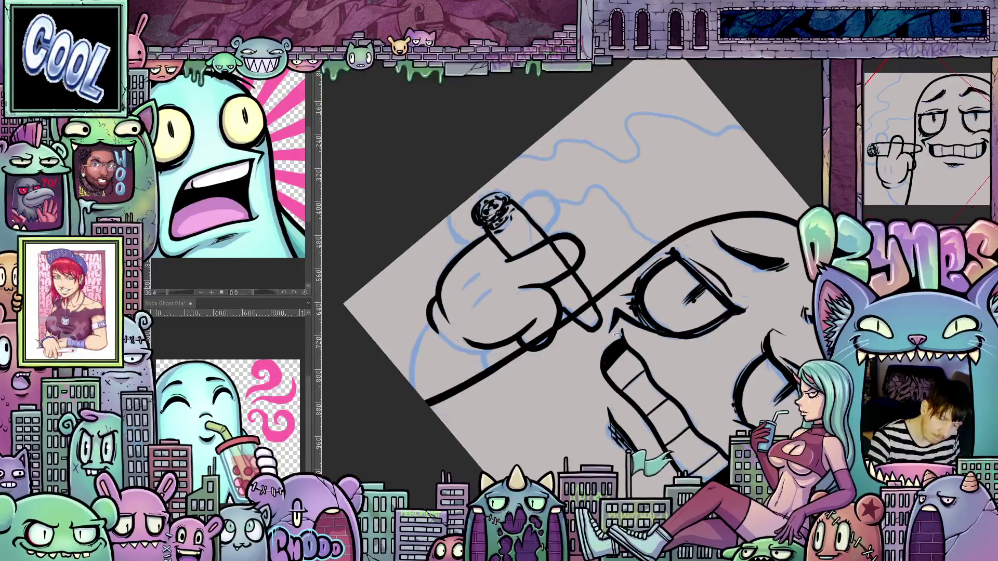
pyautogui.moveTo(617, 335); pyautogui.dragTo(590, 428)
pyautogui.moveTo(465, 202)
pyautogui.mouseDown()
pyautogui.moveTo(459, 234)
pyautogui.moveTo(477, 265)
pyautogui.mouseUp()
pyautogui.moveTo(531, 314); pyautogui.dragTo(561, 357)
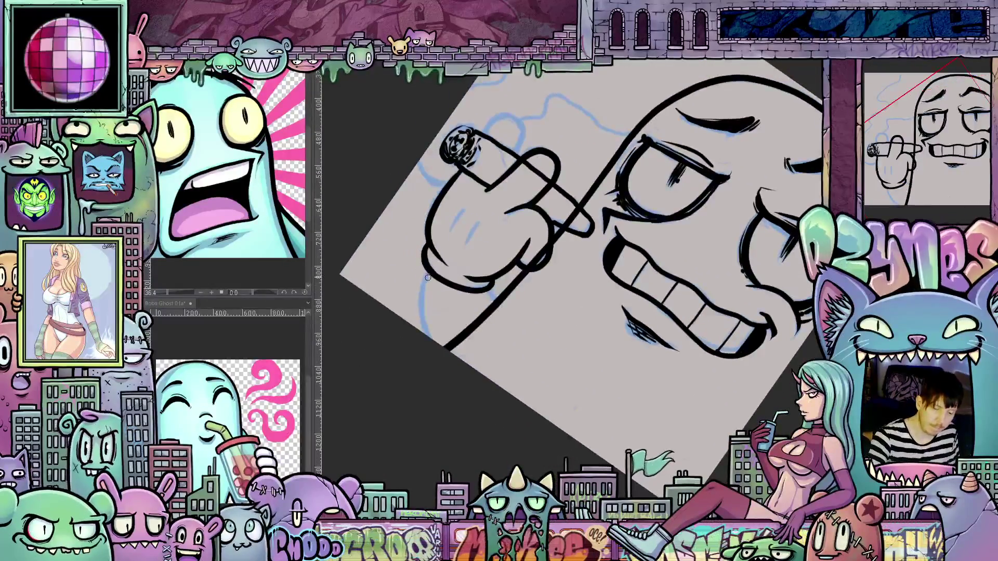
pyautogui.moveTo(420, 305); pyautogui.dragTo(437, 350)
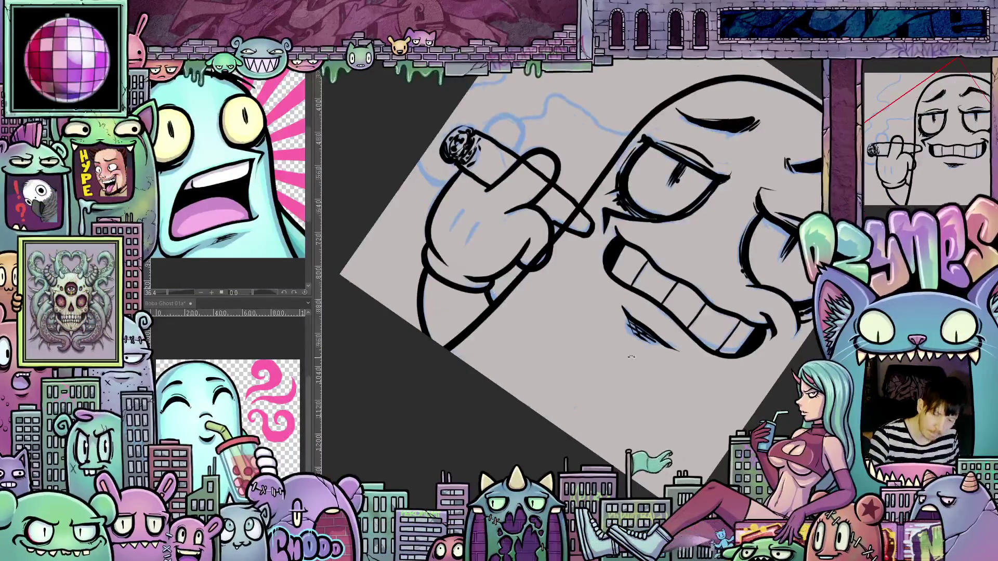
pyautogui.moveTo(632, 356); pyautogui.dragTo(658, 326)
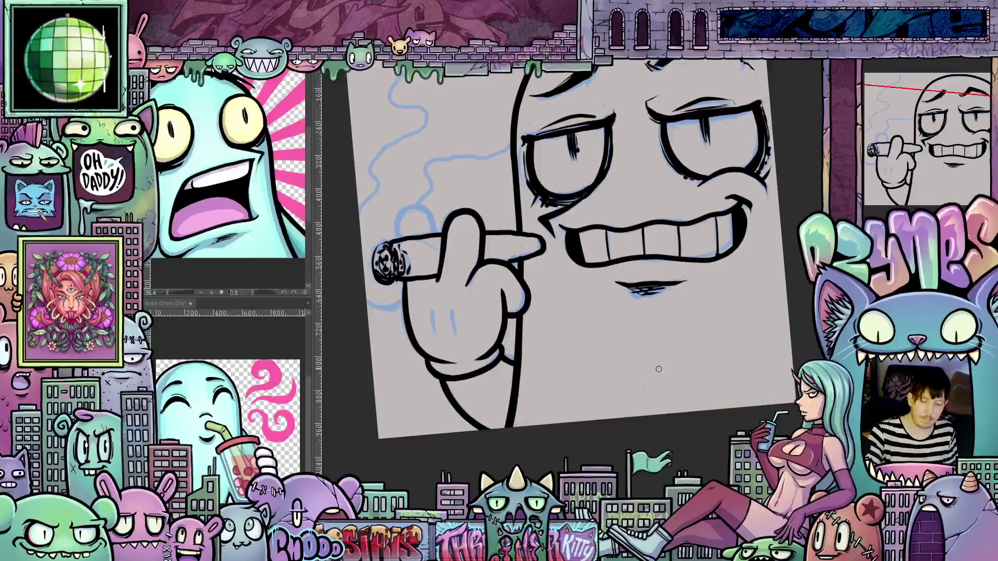
# Step: Draw a knuckle arc above the cigar, then return the canvas view to upright
pyautogui.moveTo(659, 369); pyautogui.dragTo(628, 375)
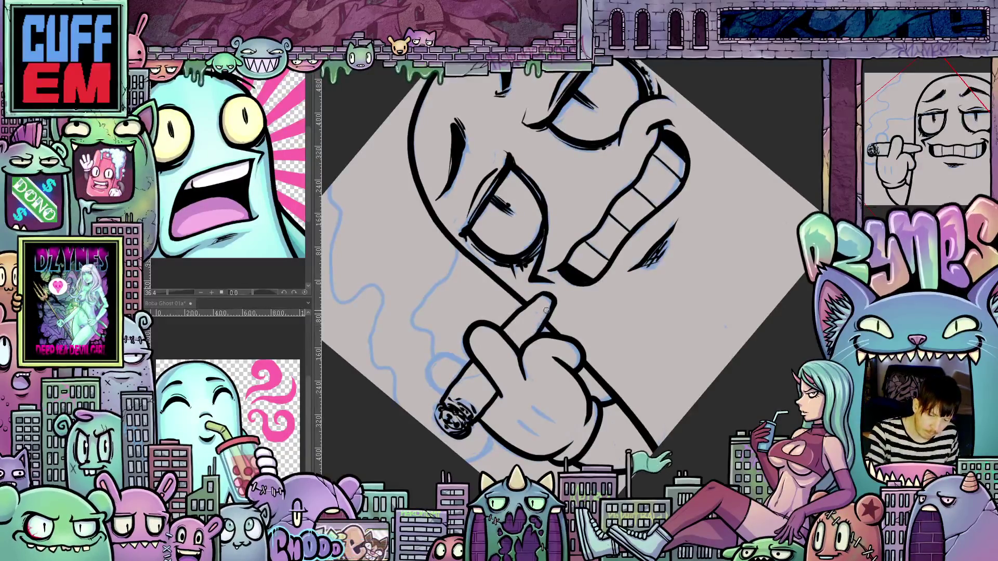
pyautogui.moveTo(576, 334); pyautogui.dragTo(503, 200)
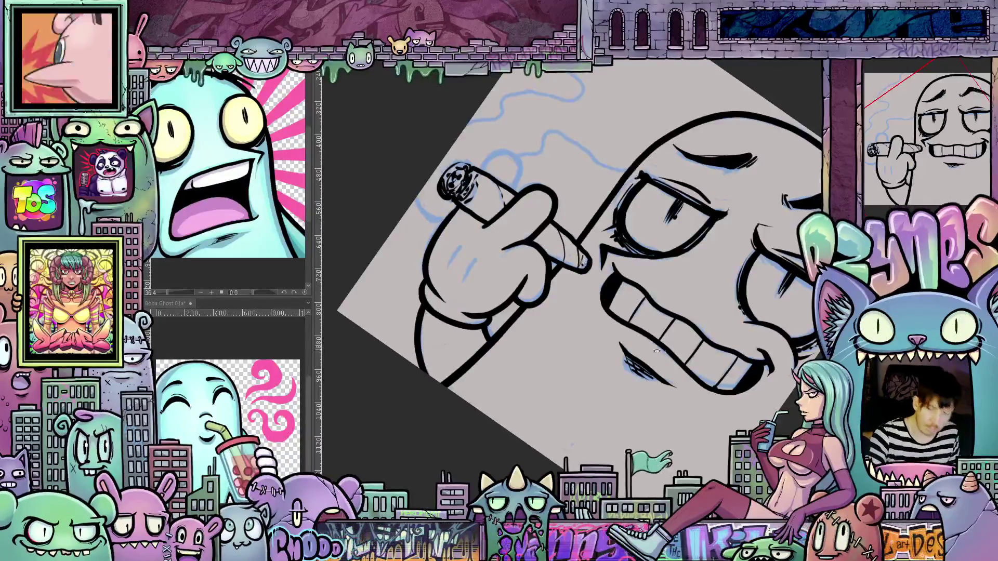
pyautogui.moveTo(656, 350); pyautogui.dragTo(588, 286)
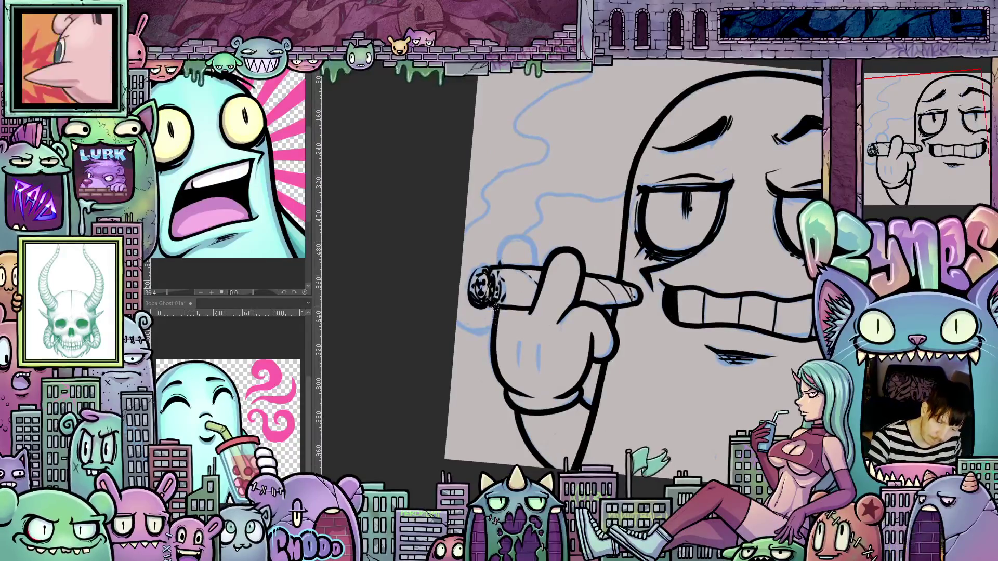
pyautogui.moveTo(498, 258)
pyautogui.mouseDown()
pyautogui.moveTo(522, 238)
pyautogui.moveTo(536, 255)
pyautogui.mouseUp()
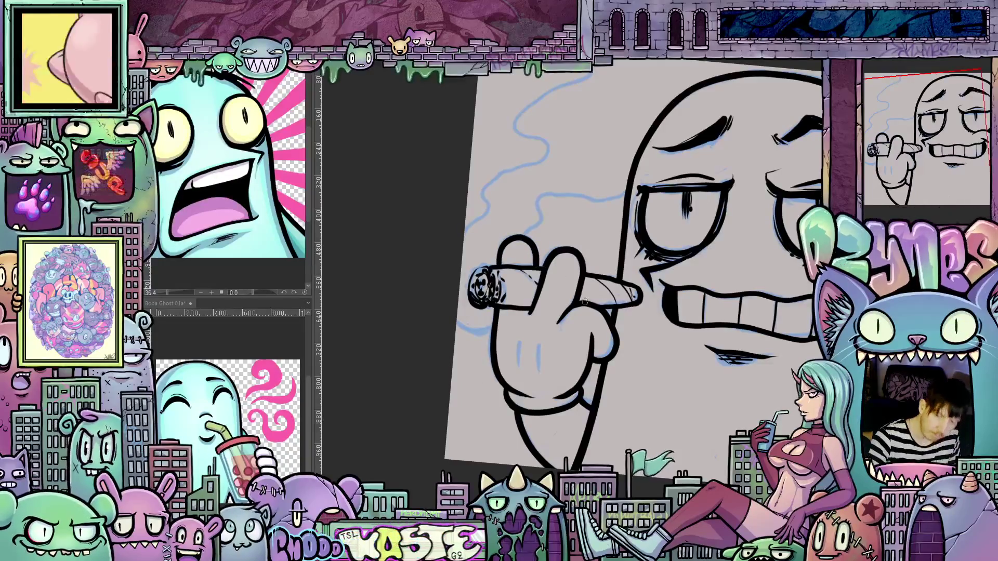
pyautogui.moveTo(615, 393)
pyautogui.mouseDown()
pyautogui.moveTo(631, 354)
pyautogui.moveTo(541, 307)
pyautogui.moveTo(577, 366)
pyautogui.moveTo(663, 420)
pyautogui.mouseUp()
pyautogui.moveTo(734, 387); pyautogui.dragTo(722, 430)
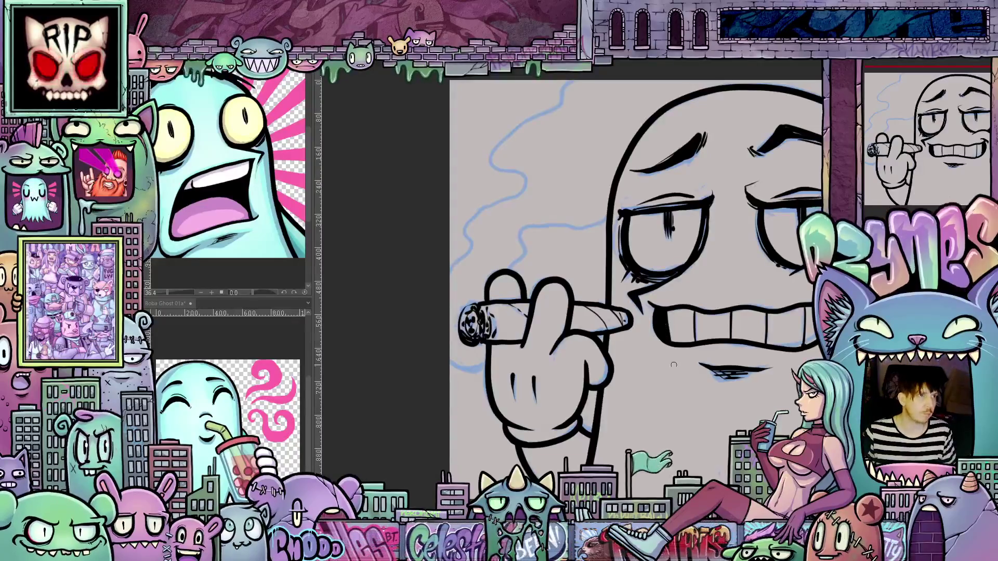
pyautogui.scroll(-2, 674, 365)
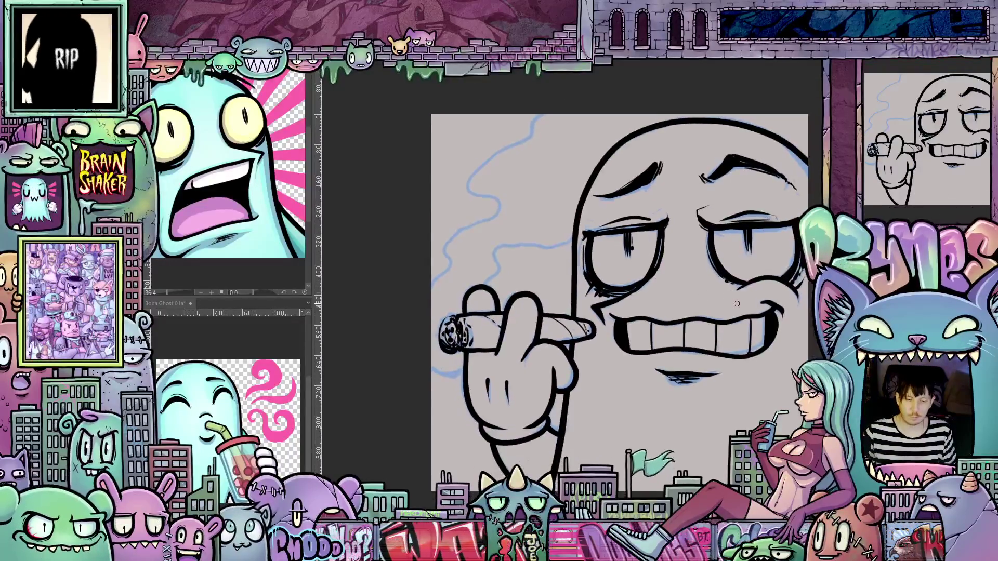
pyautogui.scroll(-1, 727, 325)
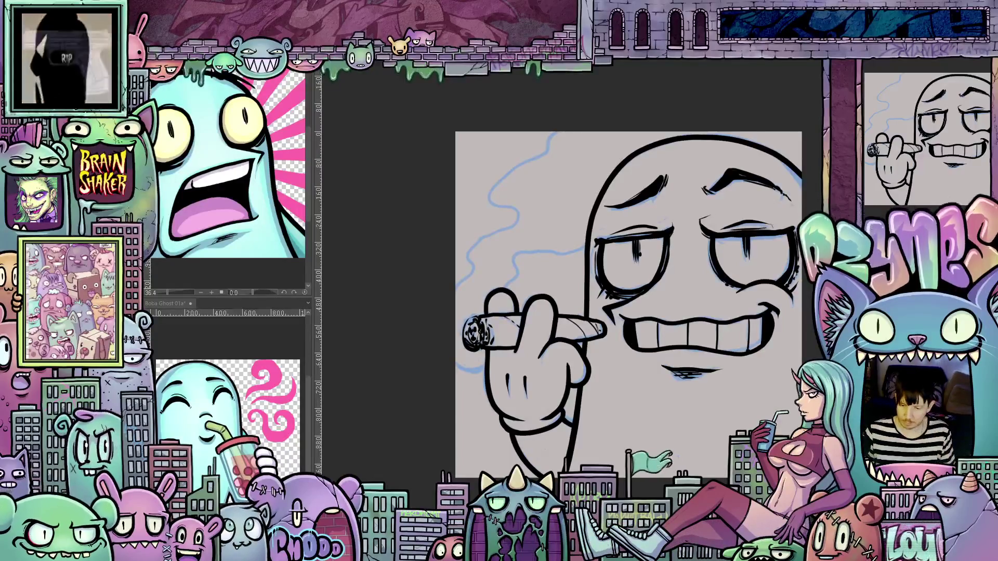
pyautogui.scroll(1, 634, 371)
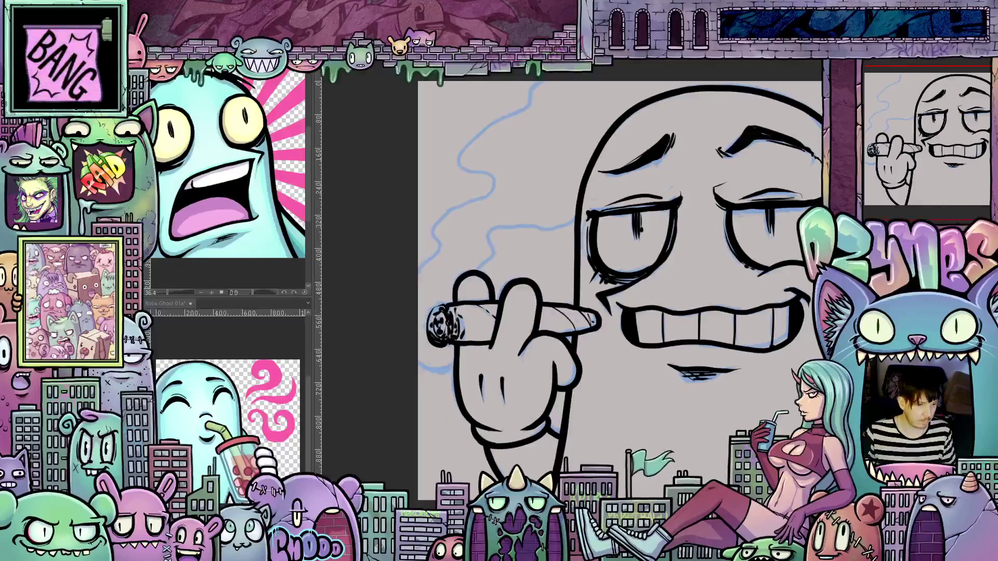
pyautogui.moveTo(473, 486)
pyautogui.mouseDown()
pyautogui.moveTo(447, 424)
pyautogui.moveTo(455, 364)
pyautogui.moveTo(432, 331)
pyautogui.moveTo(462, 276)
pyautogui.moveTo(512, 269)
pyautogui.mouseUp()
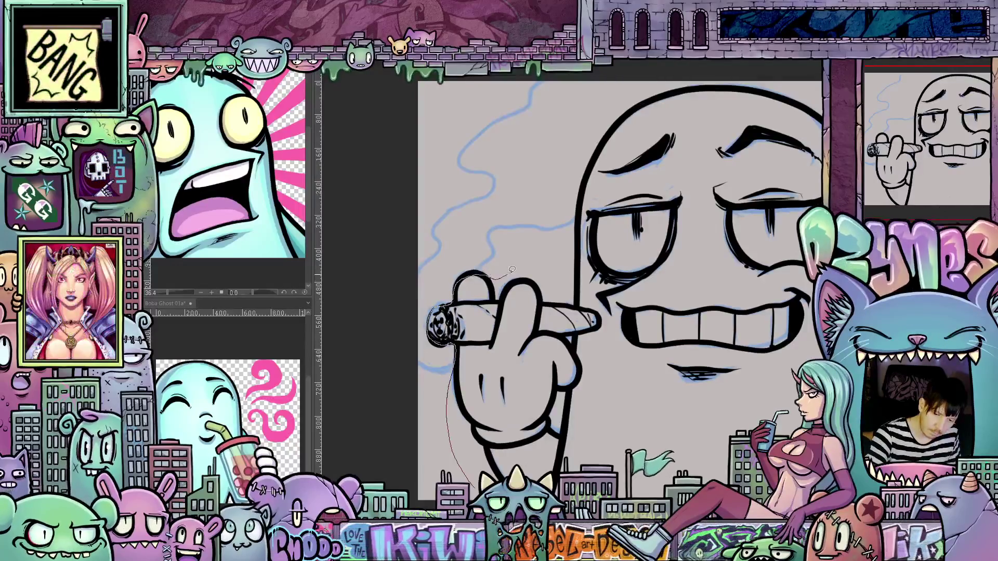
pyautogui.moveTo(580, 194); pyautogui.dragTo(618, 120)
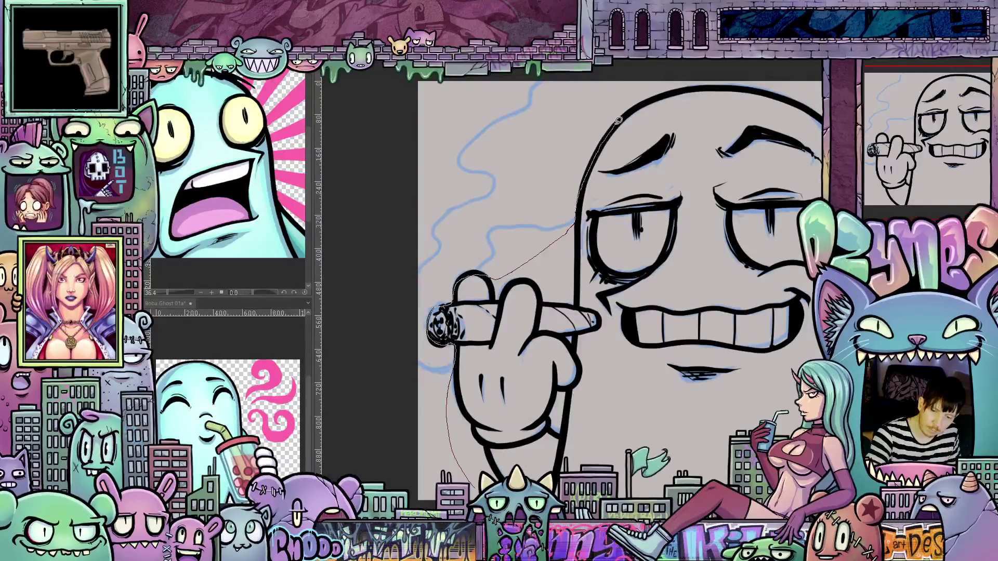
pyautogui.moveTo(724, 83)
pyautogui.mouseDown()
pyautogui.moveTo(819, 118)
pyautogui.moveTo(789, 119)
pyautogui.mouseUp()
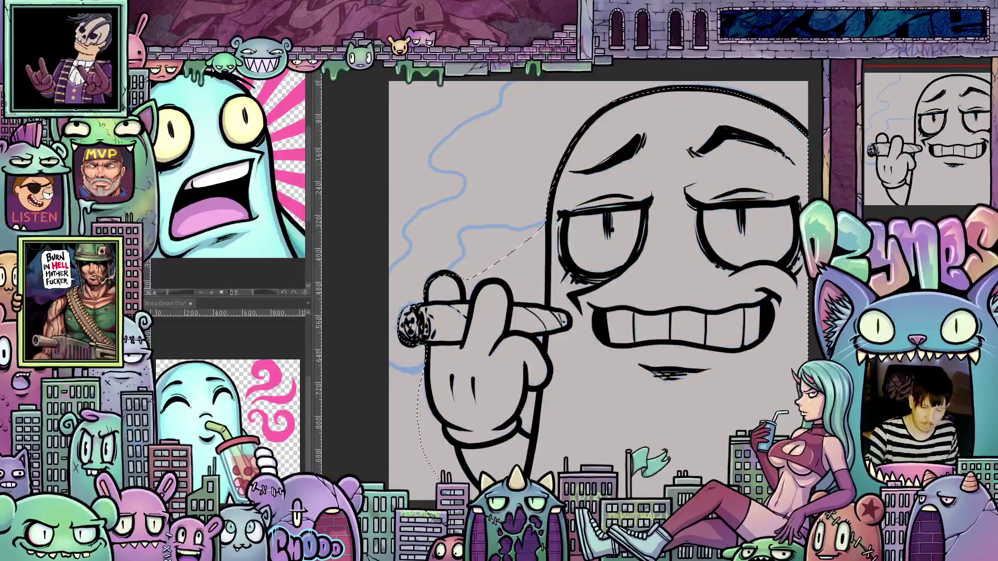
pyautogui.scroll(-1, 610, 485)
pyautogui.hotkey('ctrl', 'd')
pyautogui.scroll(-2, 636, 448)
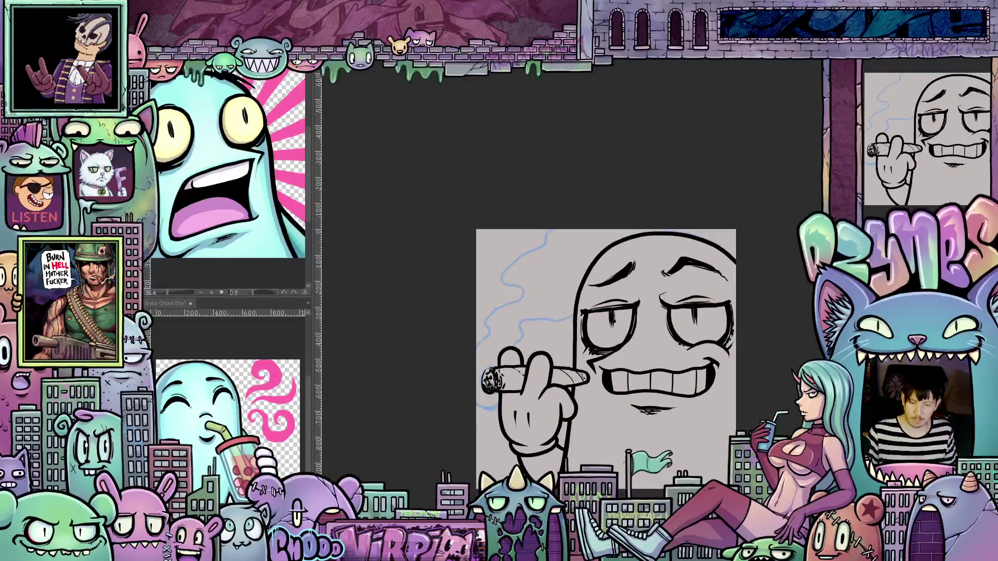
pyautogui.scroll(2, 635, 448)
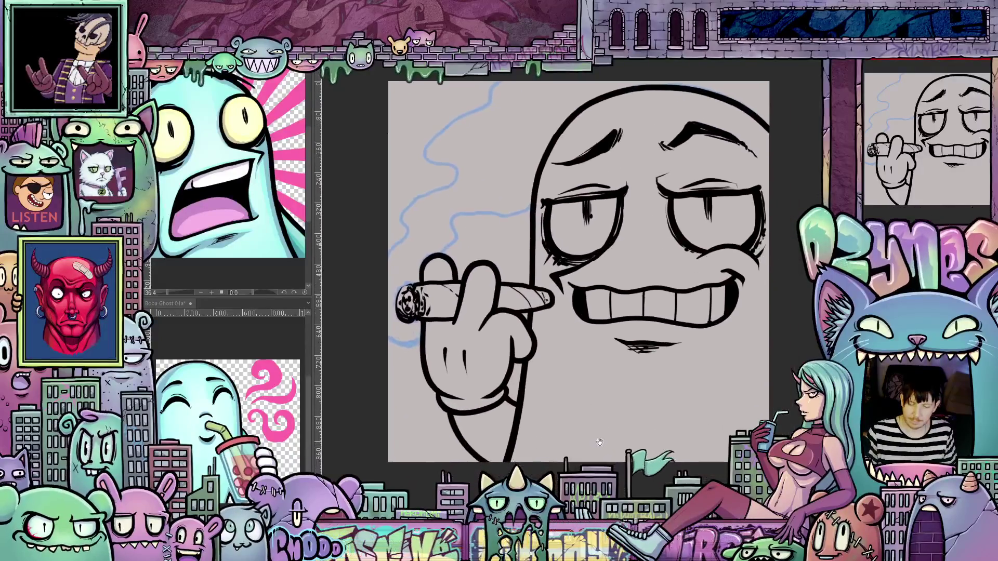
pyautogui.moveTo(618, 454)
pyautogui.mouseDown()
pyautogui.moveTo(606, 467)
pyautogui.moveTo(617, 449)
pyautogui.mouseUp()
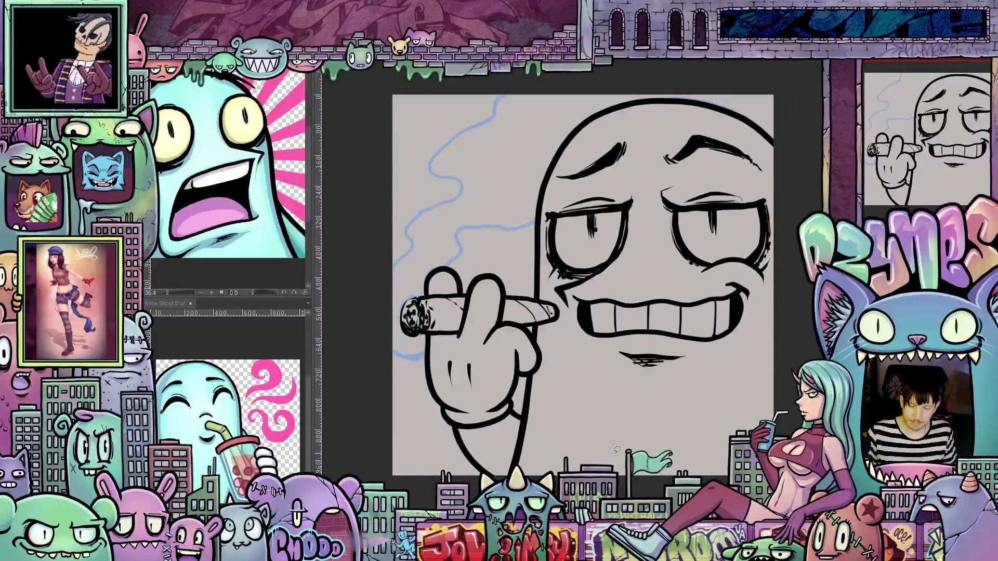
pyautogui.scroll(3, 610, 456)
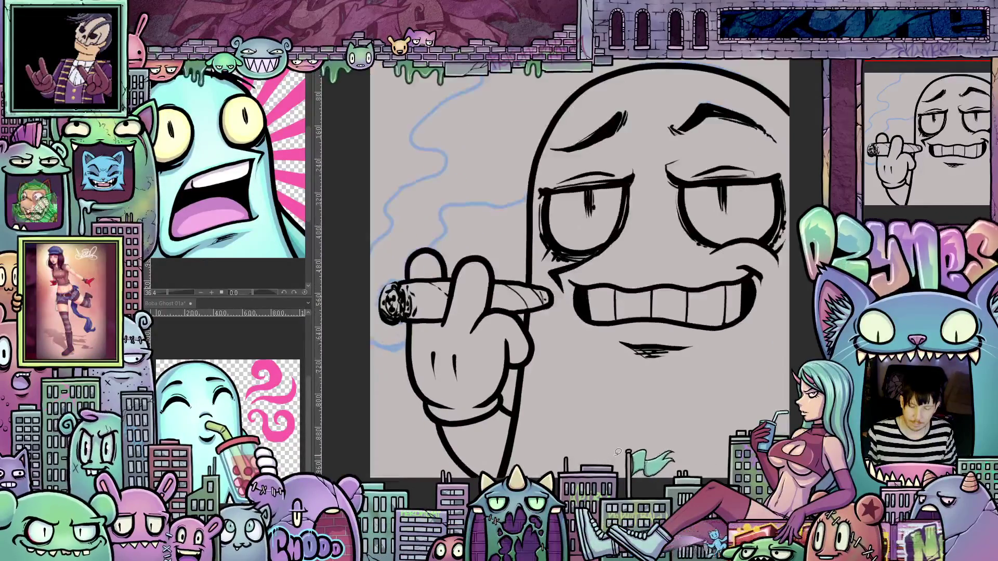
pyautogui.scroll(-2, 577, 281)
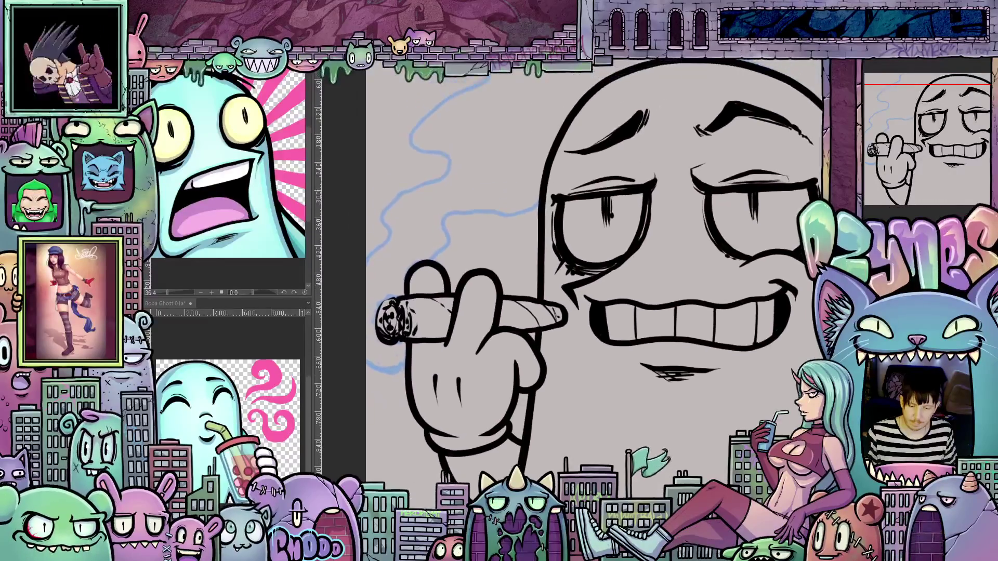
pyautogui.scroll(2, 577, 281)
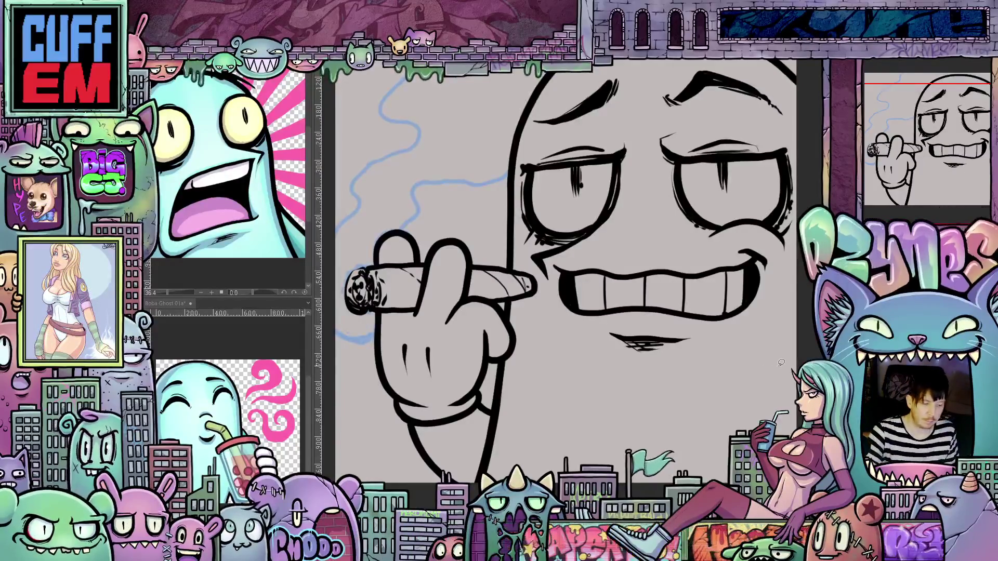
pyautogui.moveTo(803, 301); pyautogui.dragTo(634, 357)
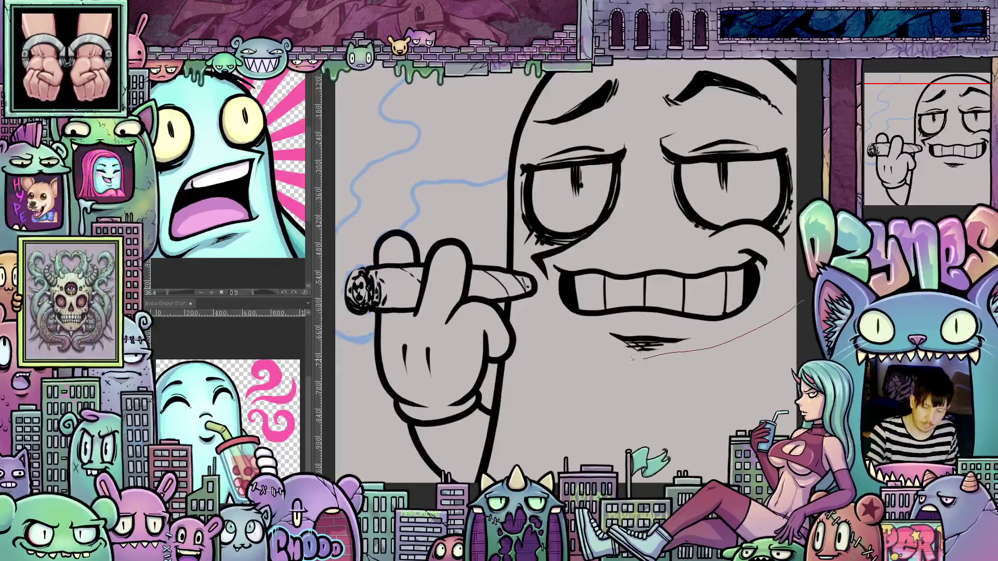
pyautogui.moveTo(546, 468); pyautogui.dragTo(785, 293)
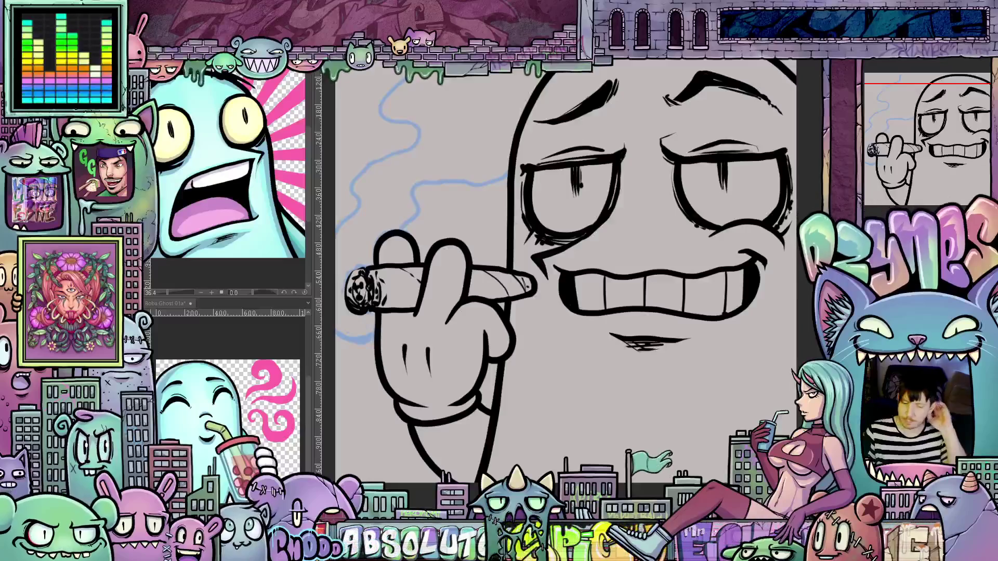
pyautogui.moveTo(697, 433); pyautogui.dragTo(668, 391)
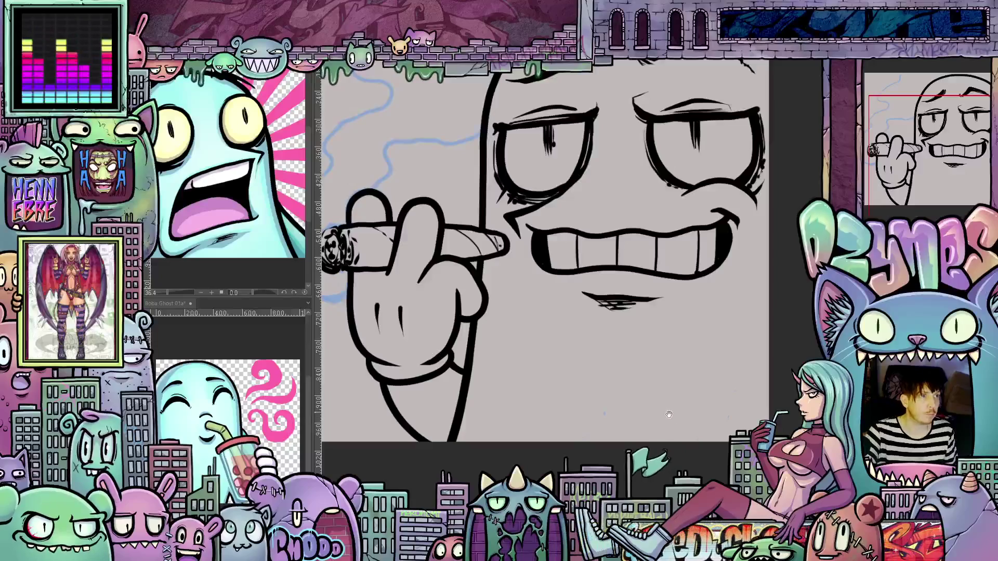
pyautogui.scroll(1, 669, 415)
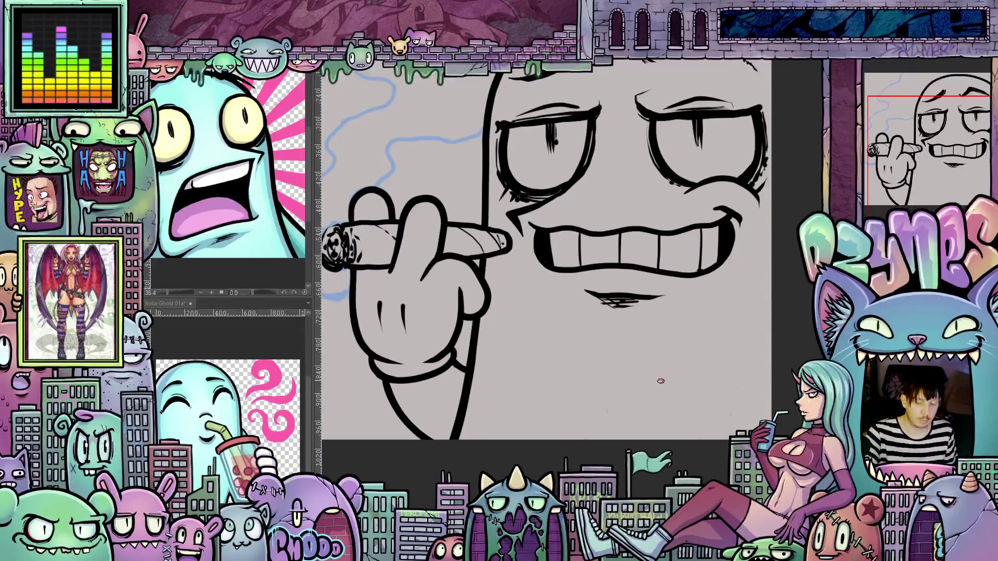
pyautogui.moveTo(651, 406); pyautogui.dragTo(646, 392)
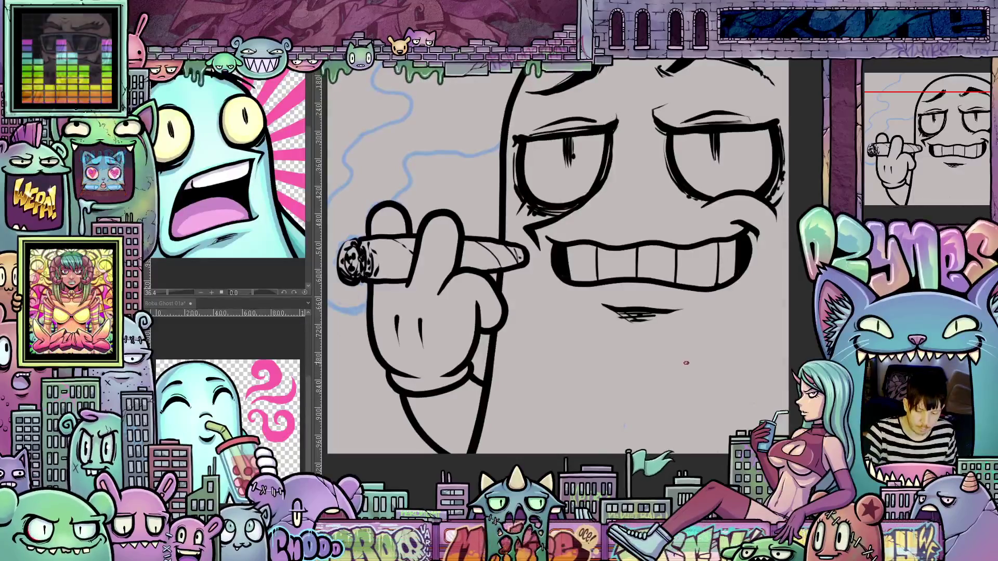
# Step: Sketch a bumpy light-blue fist outline below the grin with two finger division lines
pyautogui.moveTo(685, 358)
pyautogui.mouseDown()
pyautogui.moveTo(634, 393)
pyautogui.moveTo(617, 425)
pyautogui.moveTo(651, 440)
pyautogui.mouseUp()
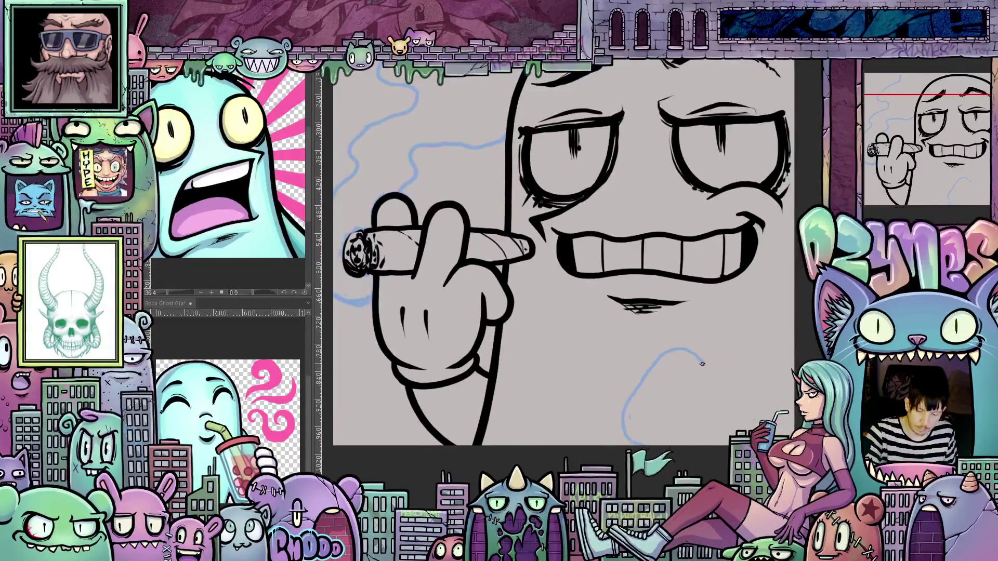
pyautogui.moveTo(688, 351)
pyautogui.mouseDown()
pyautogui.moveTo(764, 390)
pyautogui.moveTo(779, 432)
pyautogui.mouseUp()
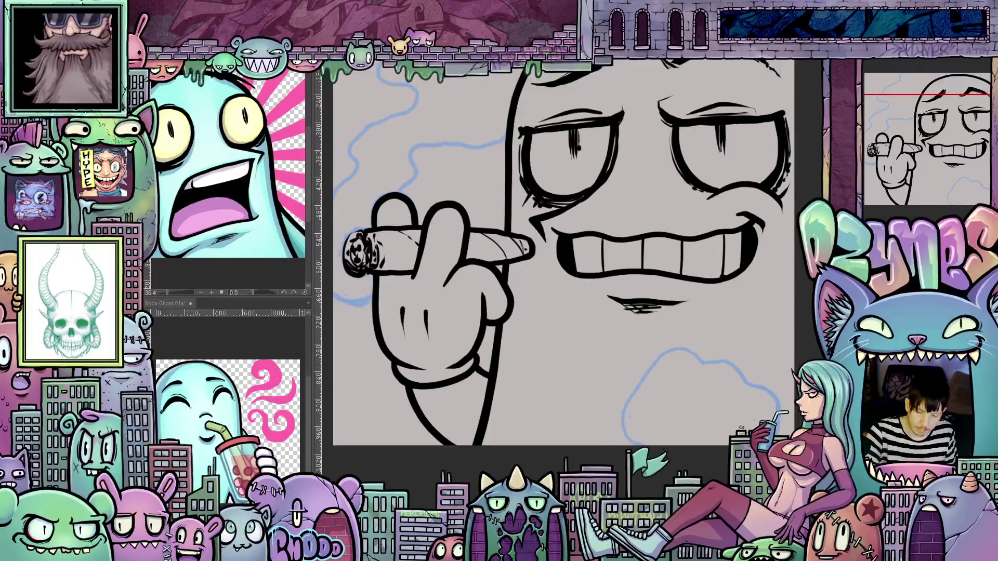
pyautogui.moveTo(741, 401); pyautogui.dragTo(707, 442)
pyautogui.moveTo(685, 383); pyautogui.dragTo(663, 426)
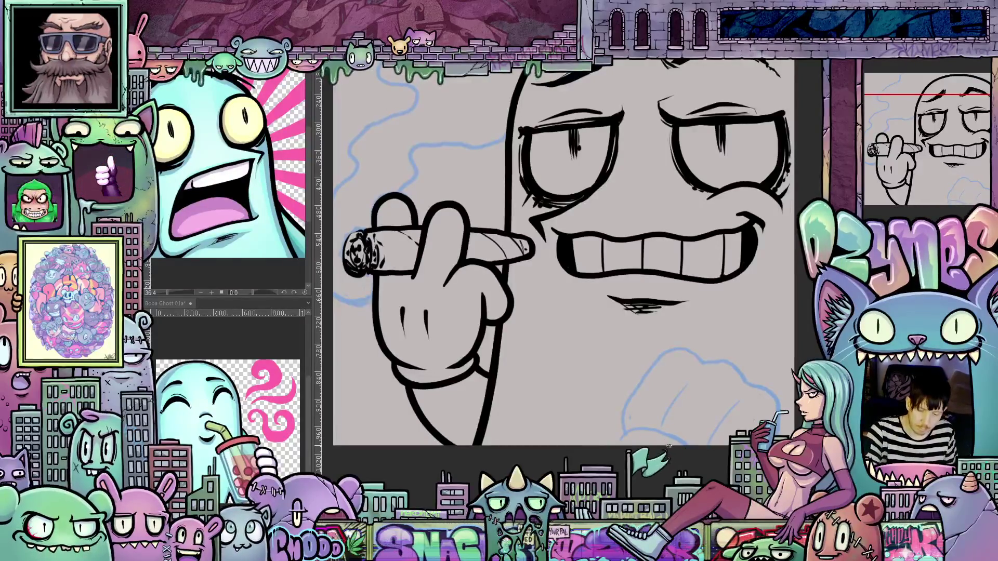
pyautogui.moveTo(631, 446)
pyautogui.mouseDown()
pyautogui.moveTo(610, 495)
pyautogui.moveTo(666, 392)
pyautogui.mouseUp()
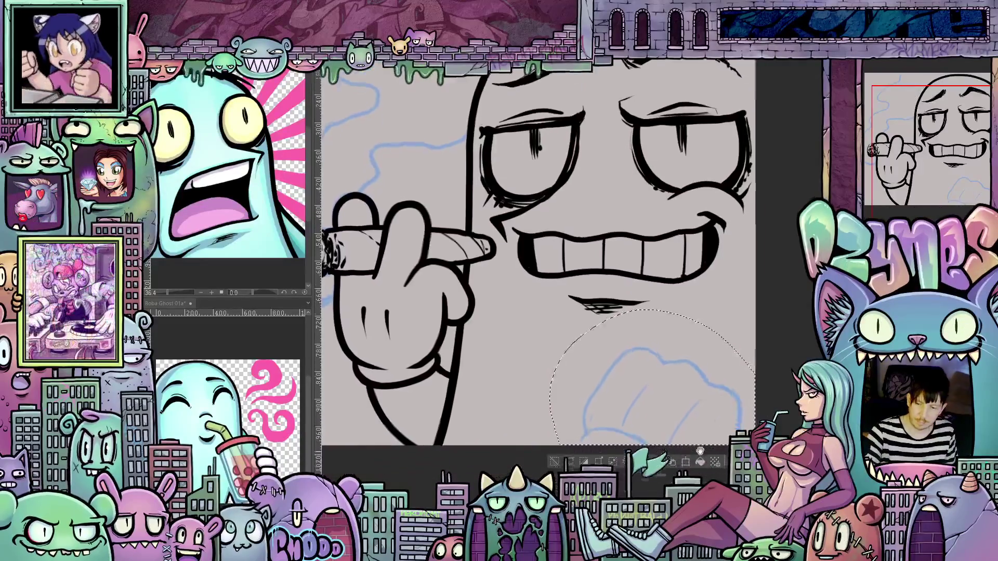
# Step: Shrink the blue fist sketch slightly, rotate it nearly level, and deselect with Ctrl+D
pyautogui.scroll(-2, 691, 460)
pyautogui.click(691, 459)
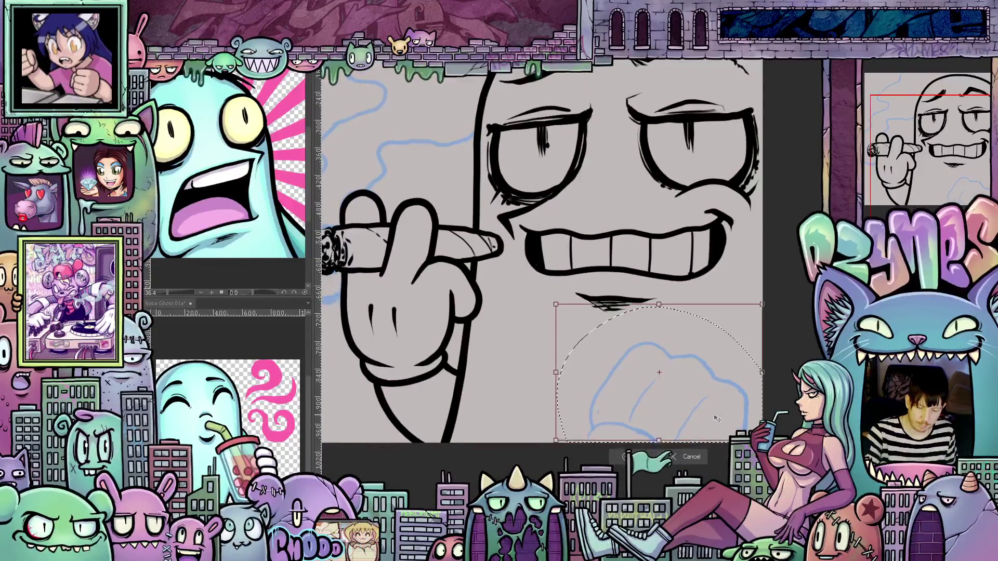
pyautogui.moveTo(749, 424); pyautogui.dragTo(734, 400)
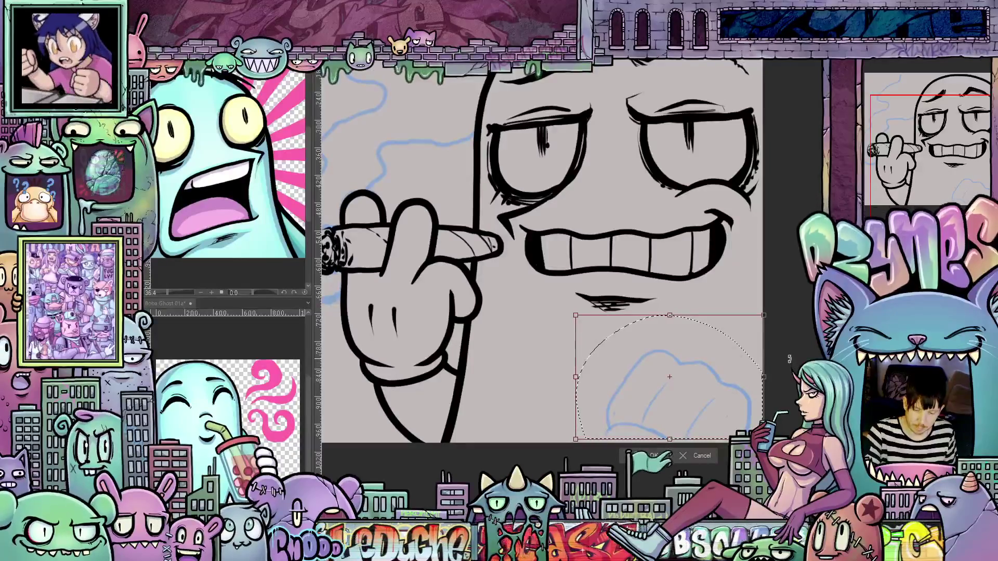
pyautogui.moveTo(780, 376); pyautogui.dragTo(779, 361)
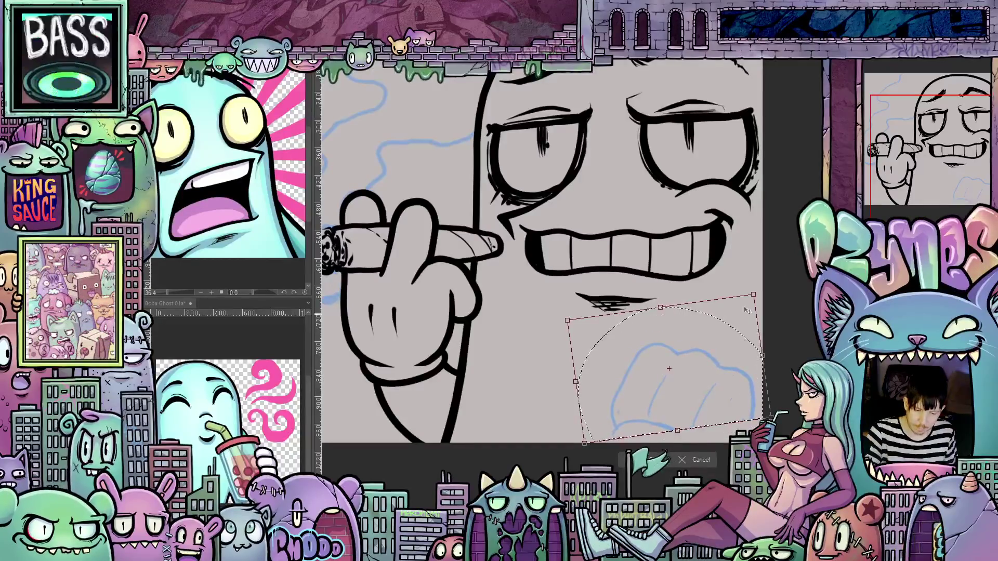
pyautogui.moveTo(753, 295); pyautogui.dragTo(751, 300)
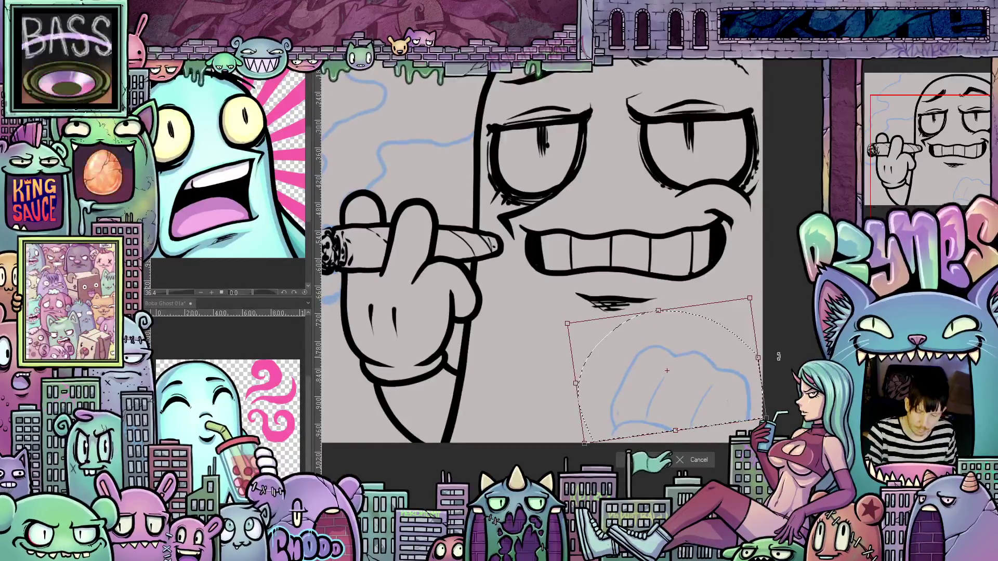
pyautogui.moveTo(780, 360)
pyautogui.mouseDown()
pyautogui.moveTo(766, 427)
pyautogui.moveTo(712, 413)
pyautogui.moveTo(753, 418)
pyautogui.moveTo(740, 414)
pyautogui.mouseUp()
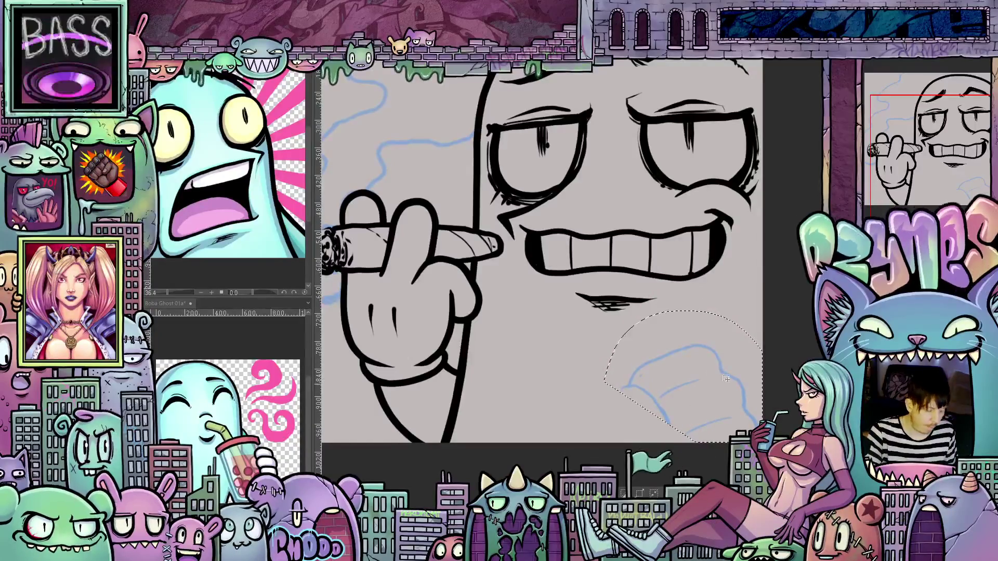
pyautogui.hotkey('ctrl', 'd')
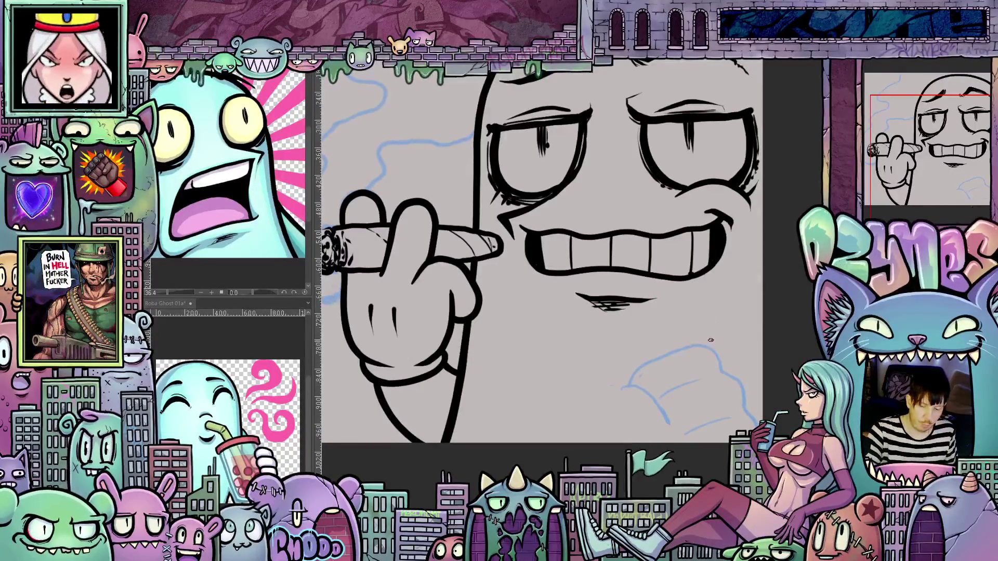
pyautogui.moveTo(650, 312)
pyautogui.mouseDown()
pyautogui.moveTo(700, 239)
pyautogui.moveTo(733, 225)
pyautogui.moveTo(773, 229)
pyautogui.mouseUp()
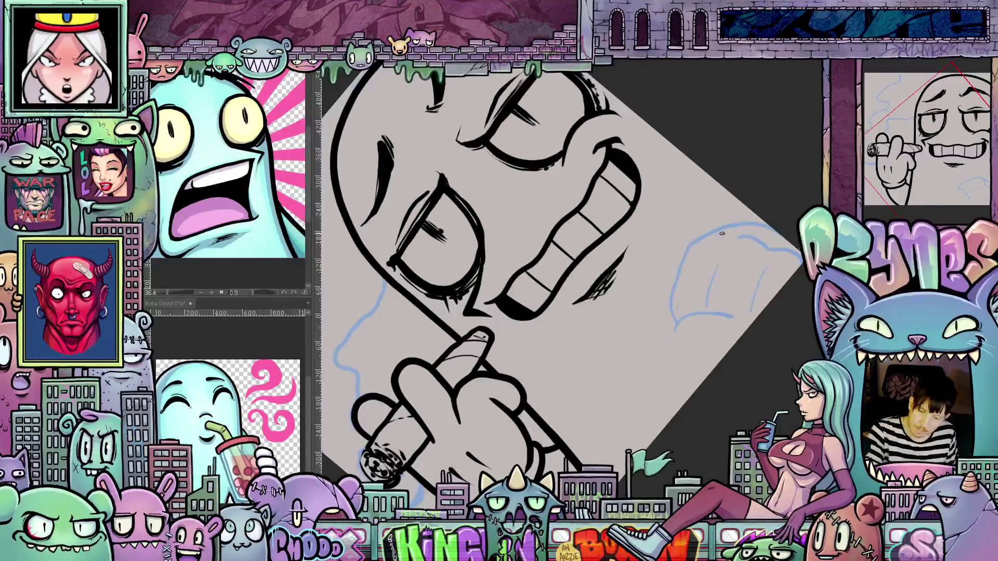
pyautogui.moveTo(808, 317); pyautogui.dragTo(639, 395)
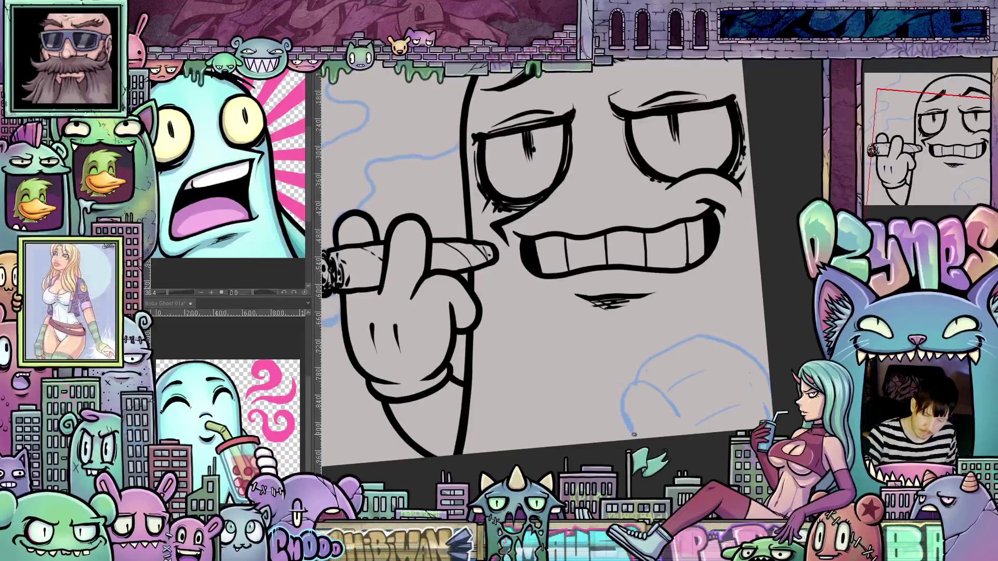
pyautogui.moveTo(572, 312)
pyautogui.mouseDown()
pyautogui.moveTo(632, 352)
pyautogui.moveTo(620, 418)
pyautogui.mouseUp()
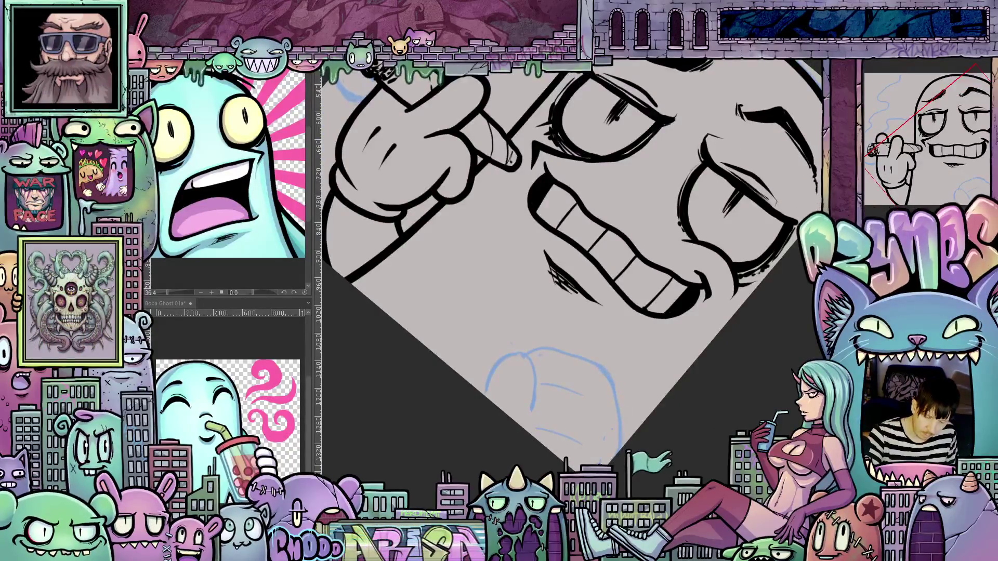
pyautogui.moveTo(601, 428); pyautogui.dragTo(648, 367)
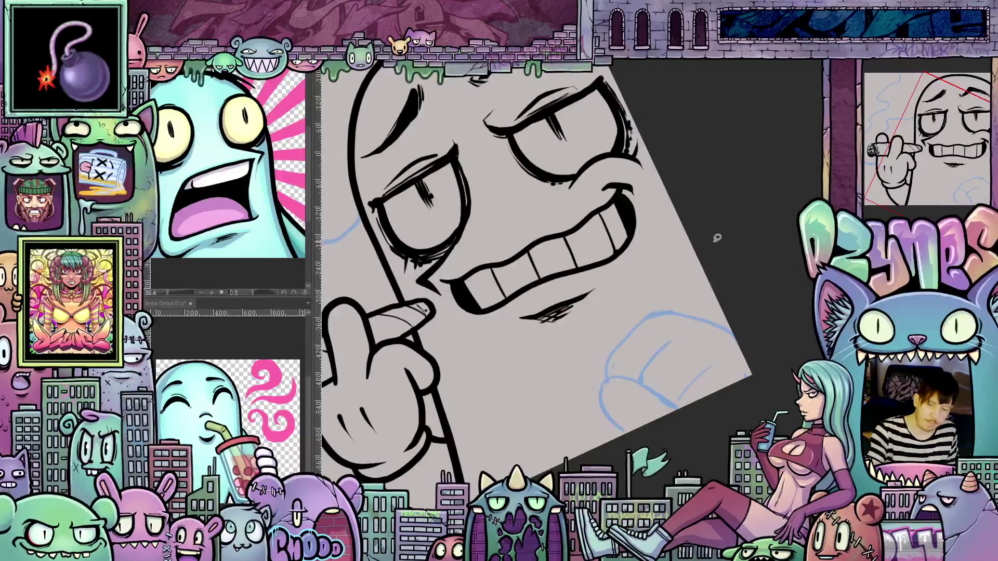
pyautogui.moveTo(717, 238)
pyautogui.mouseDown()
pyautogui.moveTo(549, 434)
pyautogui.moveTo(717, 235)
pyautogui.mouseUp()
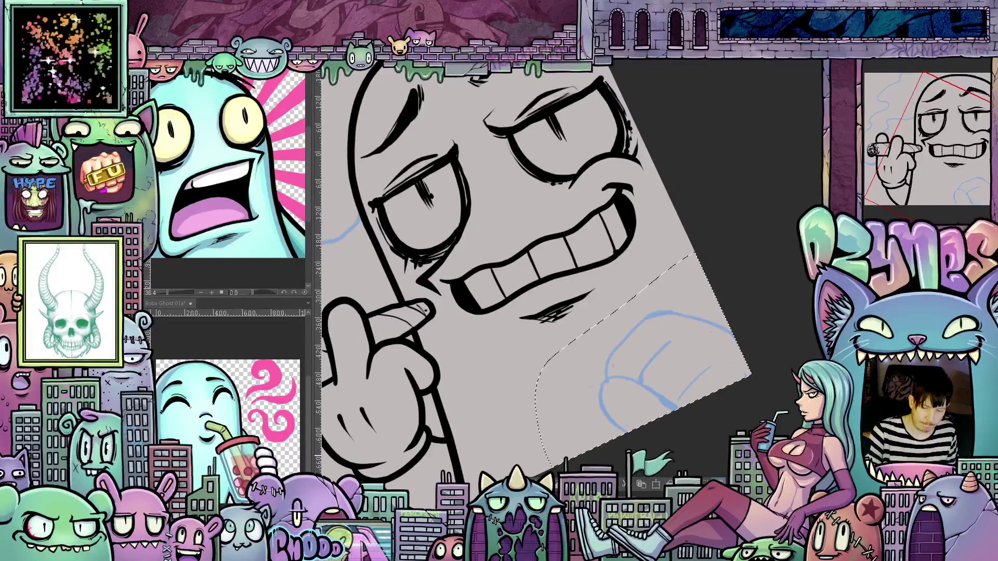
pyautogui.hotkey('ctrl', 'd')
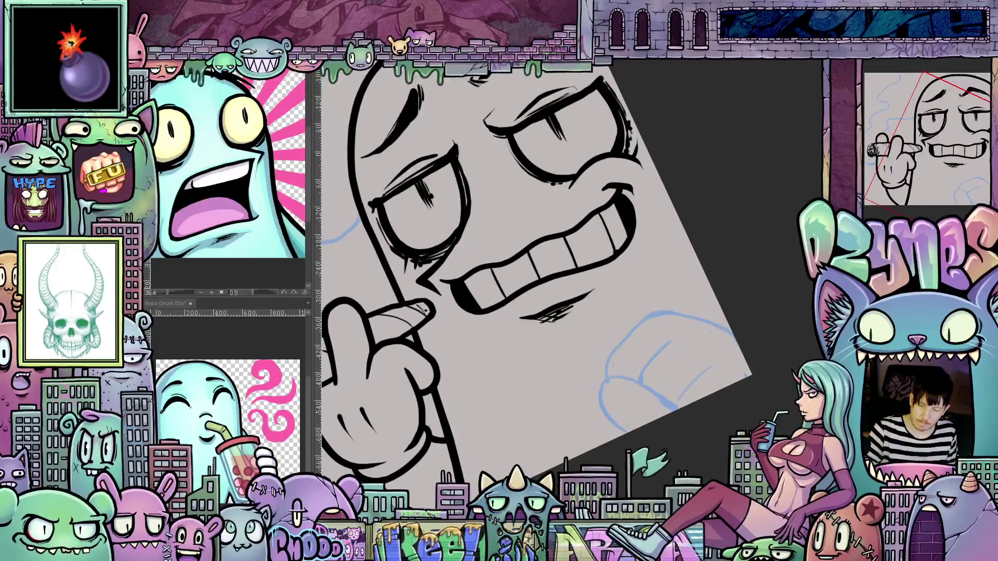
pyautogui.moveTo(669, 396); pyautogui.dragTo(686, 452)
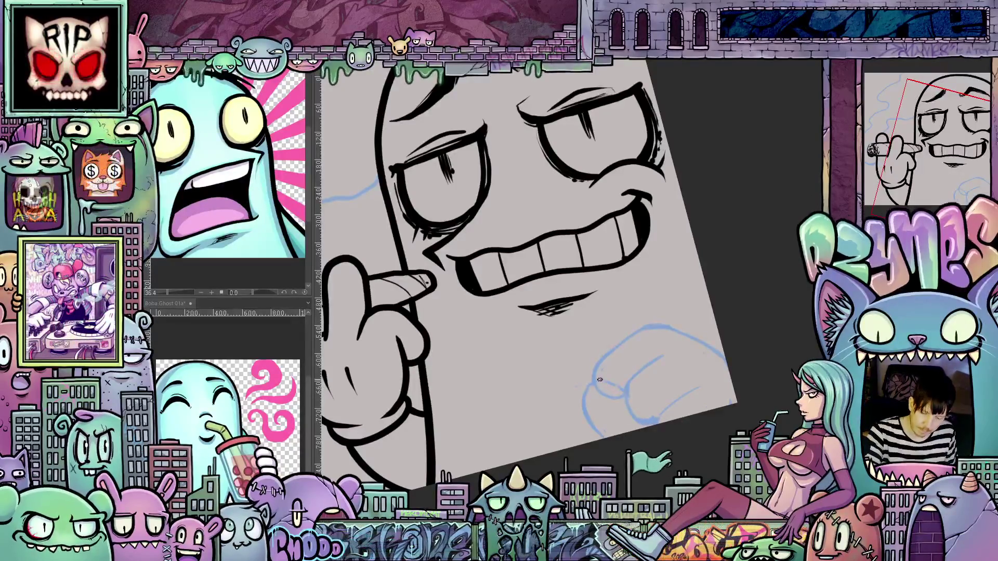
pyautogui.moveTo(625, 392); pyautogui.dragTo(572, 354)
pyautogui.moveTo(624, 432); pyautogui.dragTo(699, 407)
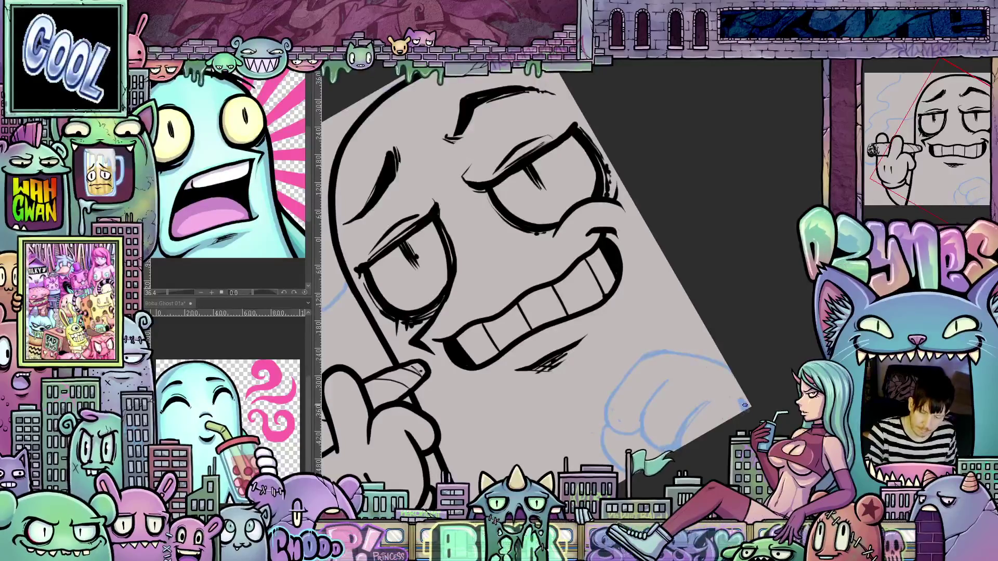
pyautogui.moveTo(739, 397); pyautogui.dragTo(641, 408)
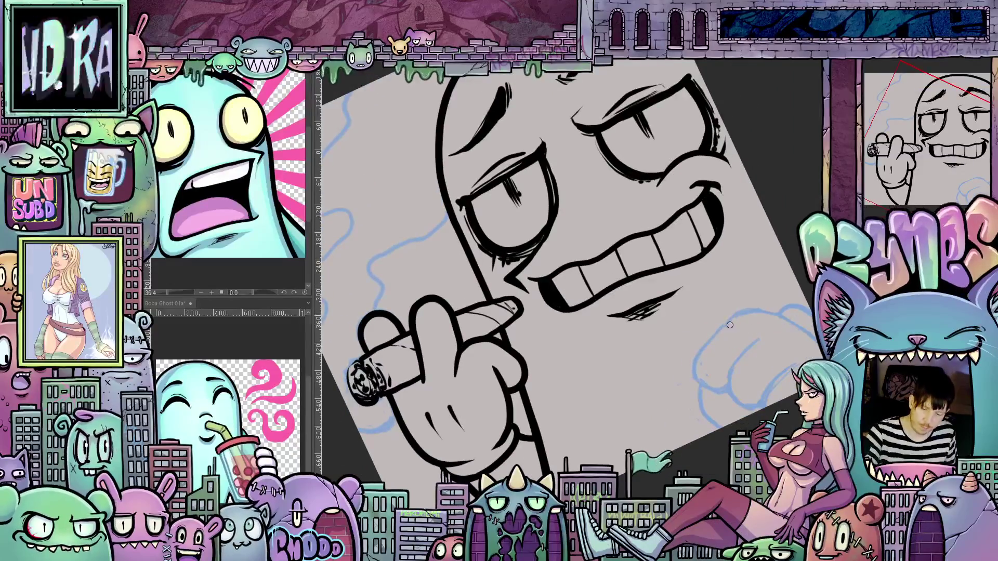
# Step: Ink the second fist's top curve, bottom edge, and a small knuckle line
pyautogui.moveTo(741, 313)
pyautogui.mouseDown()
pyautogui.moveTo(708, 339)
pyautogui.moveTo(693, 371)
pyautogui.moveTo(703, 389)
pyautogui.mouseUp()
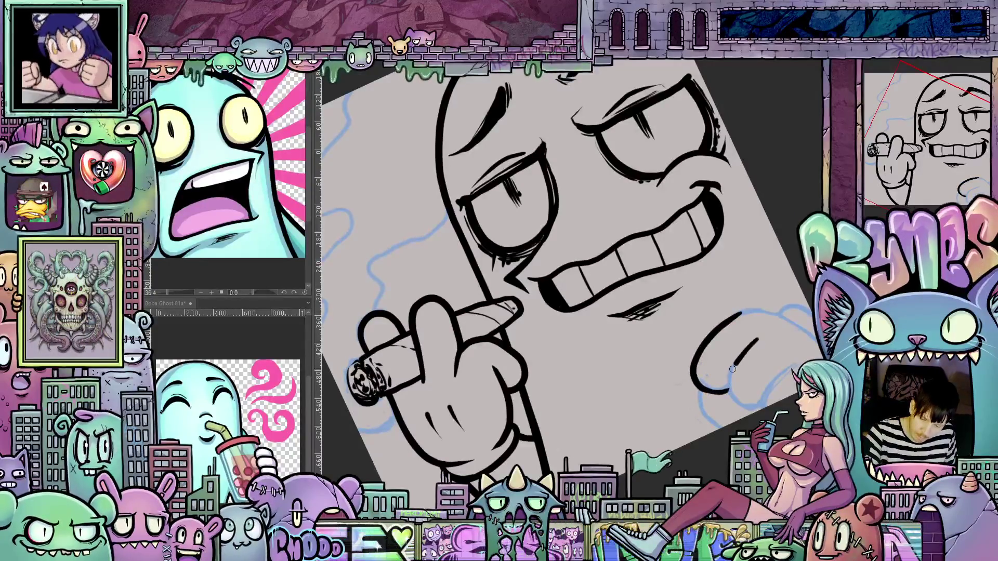
pyautogui.moveTo(727, 395)
pyautogui.mouseDown()
pyautogui.moveTo(762, 405)
pyautogui.moveTo(767, 417)
pyautogui.mouseUp()
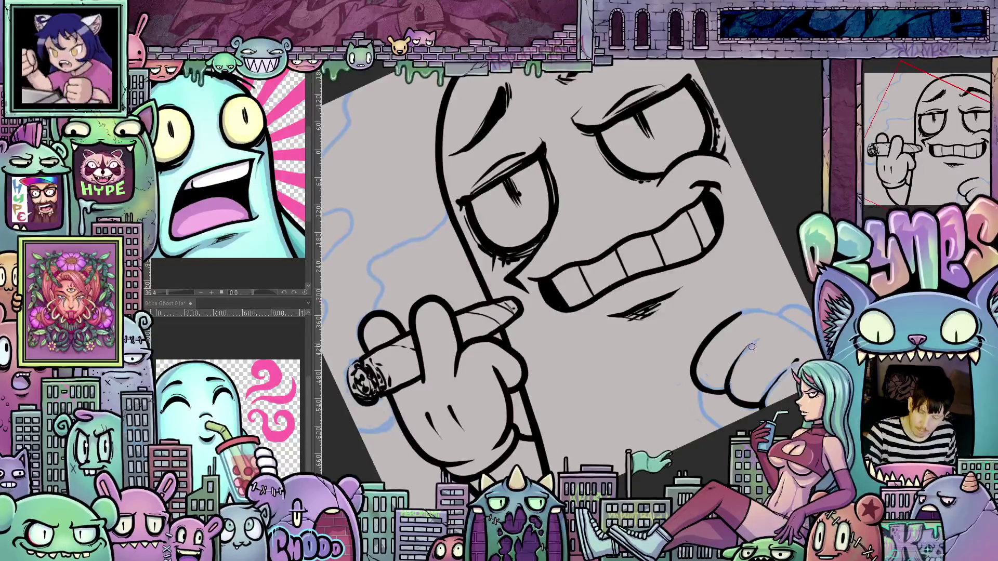
pyautogui.moveTo(753, 341); pyautogui.dragTo(760, 334)
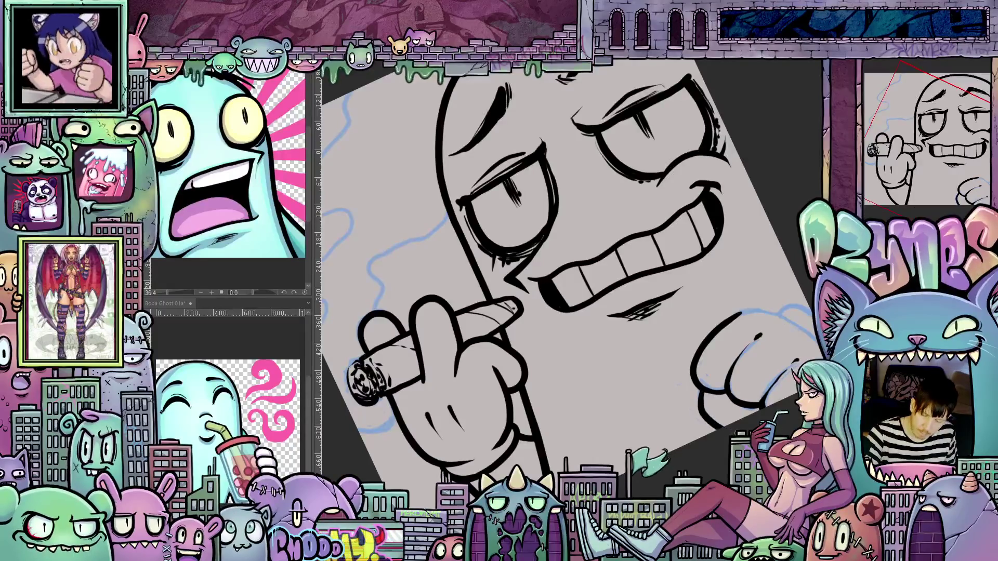
pyautogui.scroll(-3, 567, 270)
pyautogui.scroll(3, 567, 270)
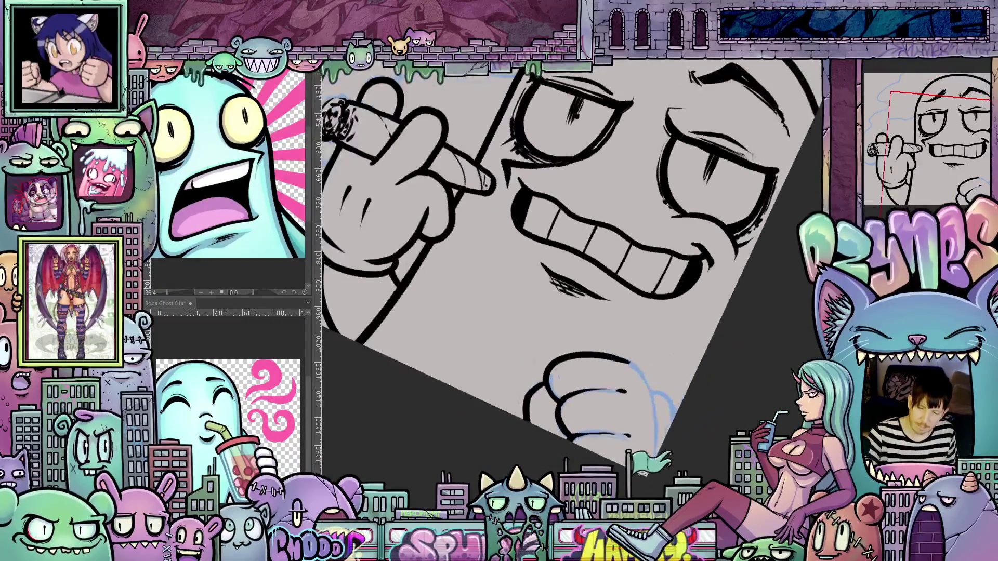
pyautogui.moveTo(626, 362); pyautogui.dragTo(651, 394)
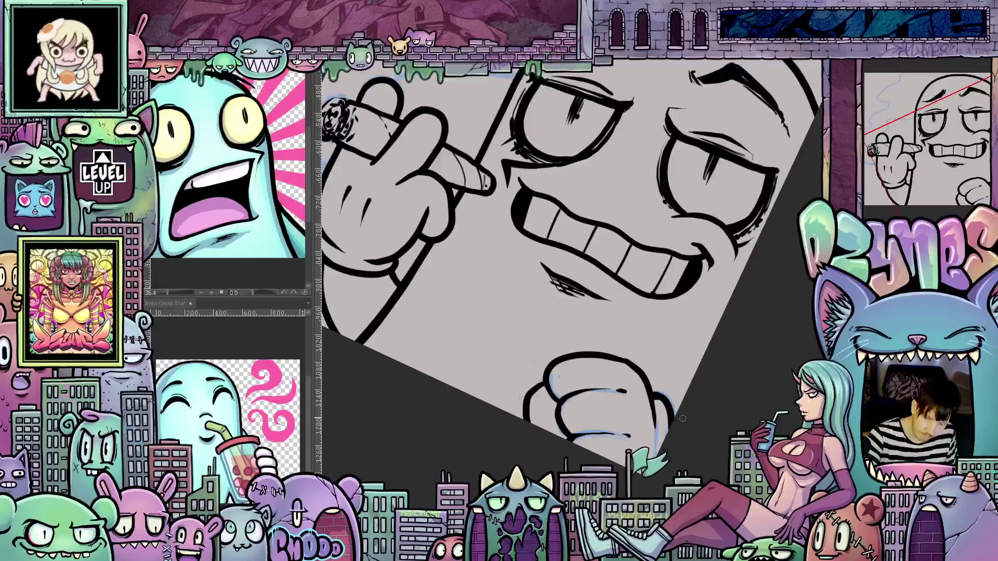
# Step: Reset the canvas rotation to upright and hide the blue sketch lines
pyautogui.moveTo(682, 419); pyautogui.dragTo(649, 290)
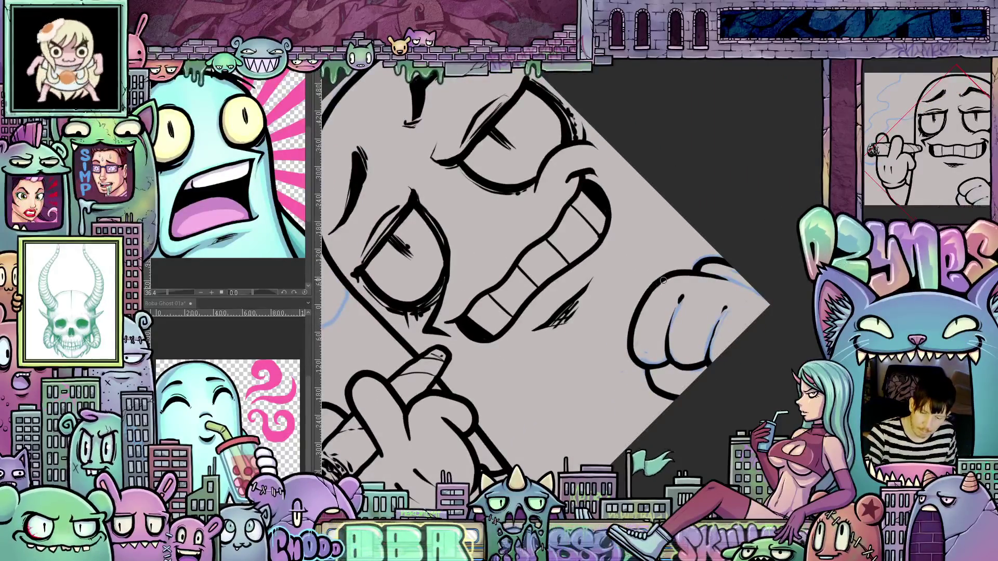
pyautogui.moveTo(664, 281); pyautogui.dragTo(611, 389)
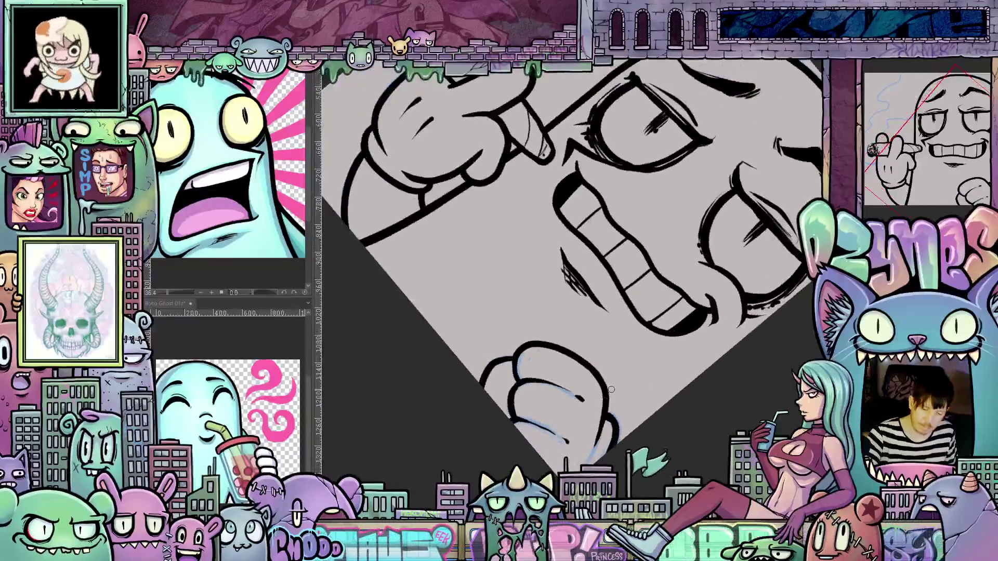
pyautogui.moveTo(691, 400)
pyautogui.mouseDown()
pyautogui.moveTo(707, 426)
pyautogui.moveTo(709, 415)
pyautogui.mouseUp()
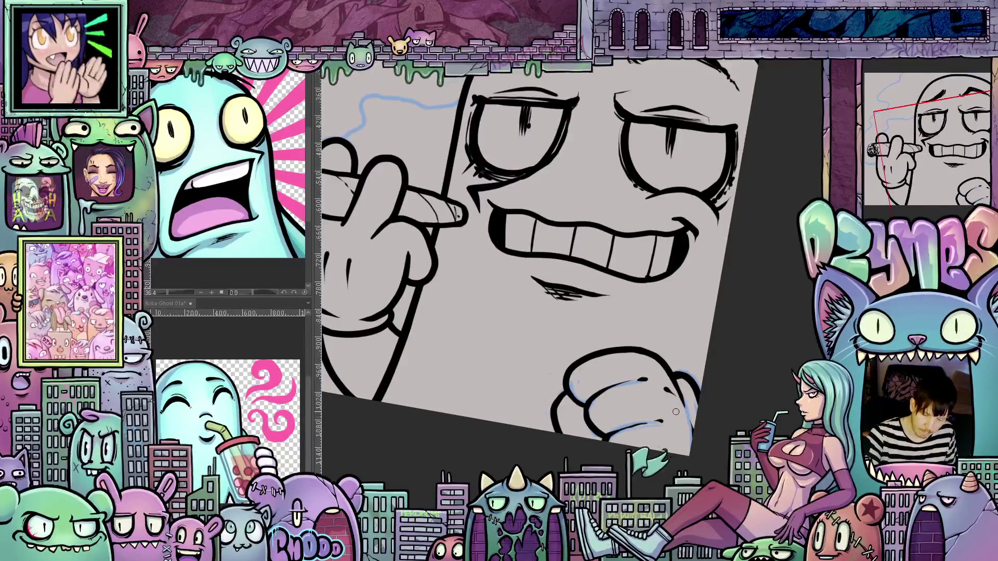
pyautogui.moveTo(693, 414)
pyautogui.mouseDown()
pyautogui.moveTo(718, 437)
pyautogui.moveTo(707, 450)
pyautogui.moveTo(728, 489)
pyautogui.mouseUp()
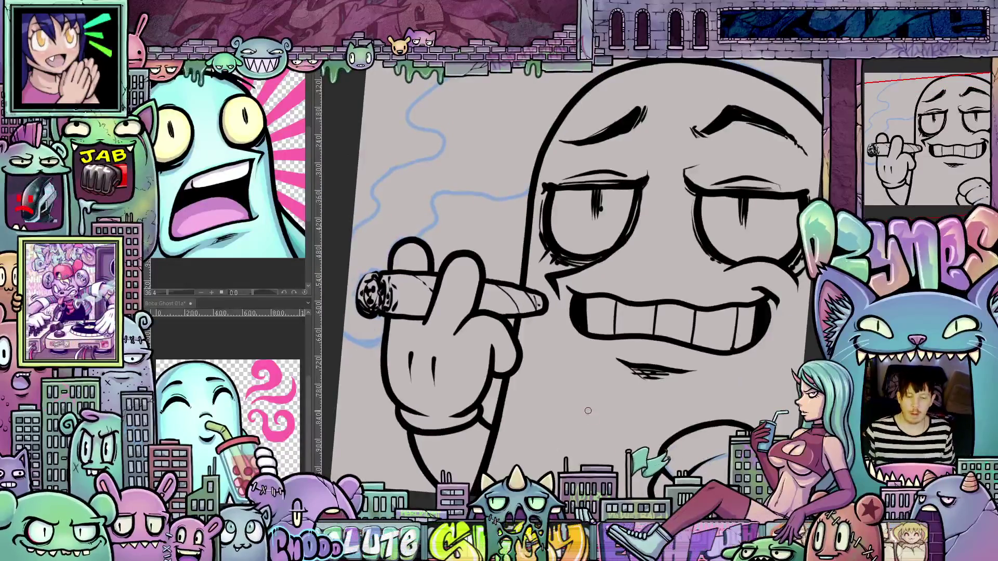
pyautogui.scroll(-2, 604, 396)
pyautogui.hotkey('ctrl', '0')
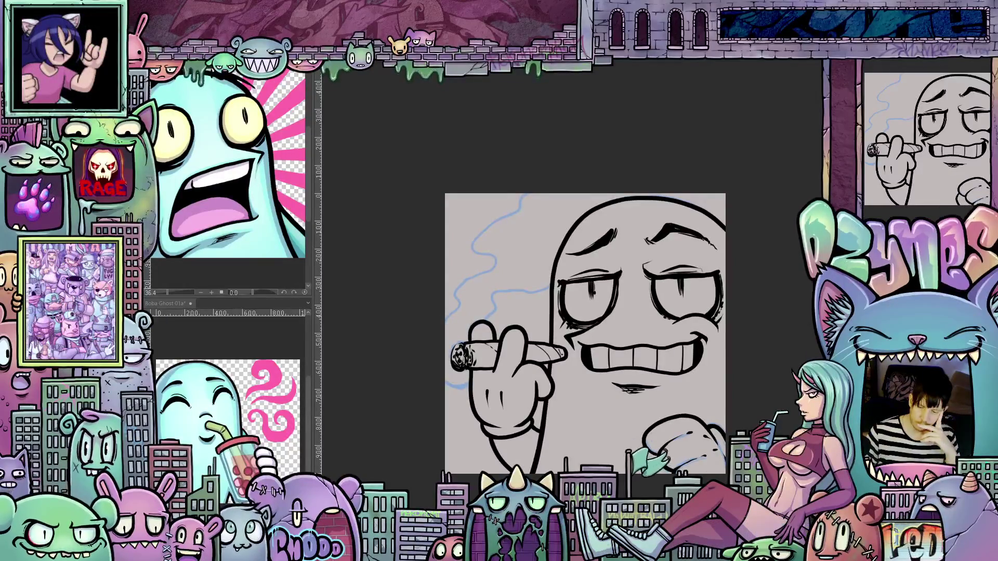
pyautogui.press('Delete')
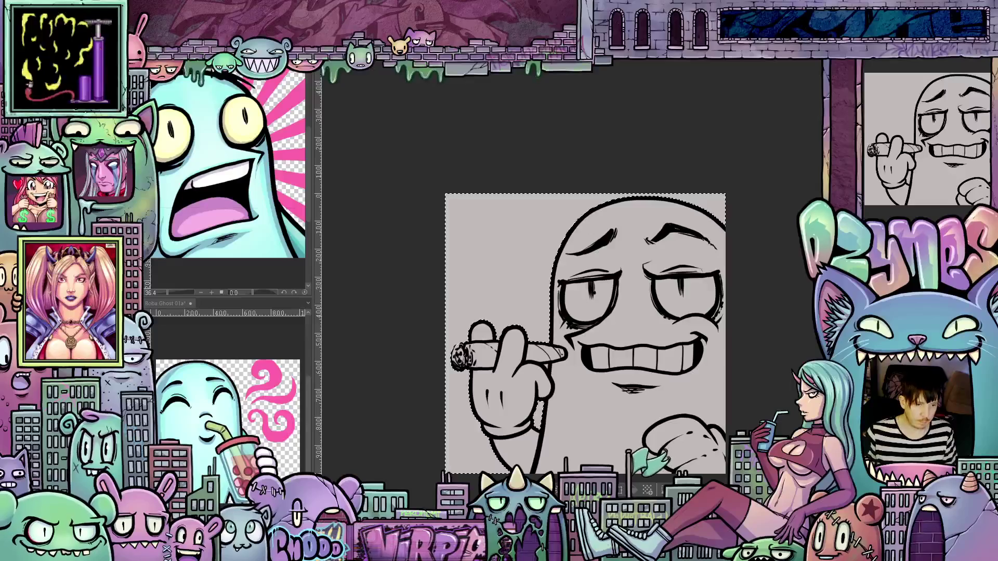
# Step: Expand the selection around the drawing by 2 px
pyautogui.click(176, 60)
pyautogui.click(187, 85)
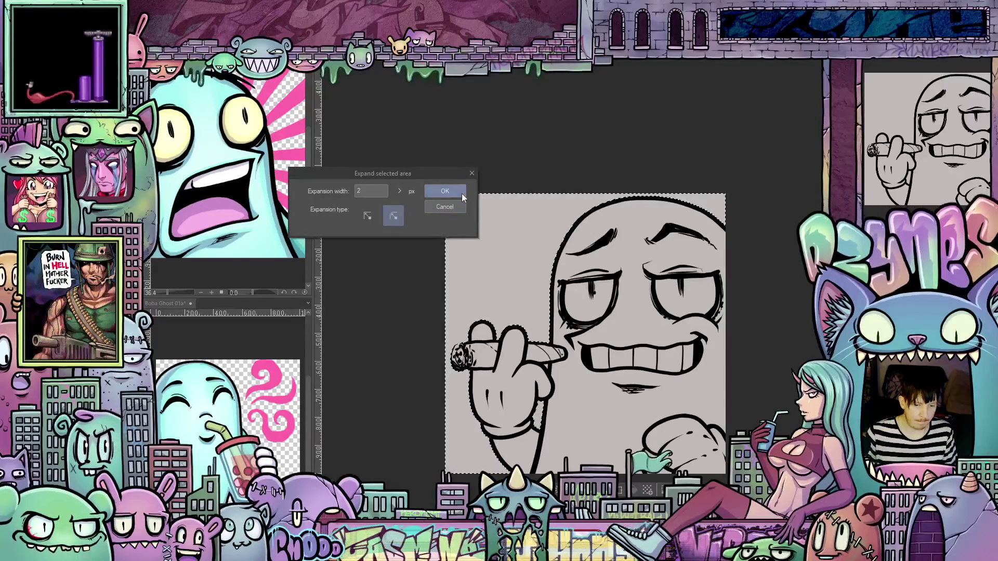
pyautogui.click(462, 194)
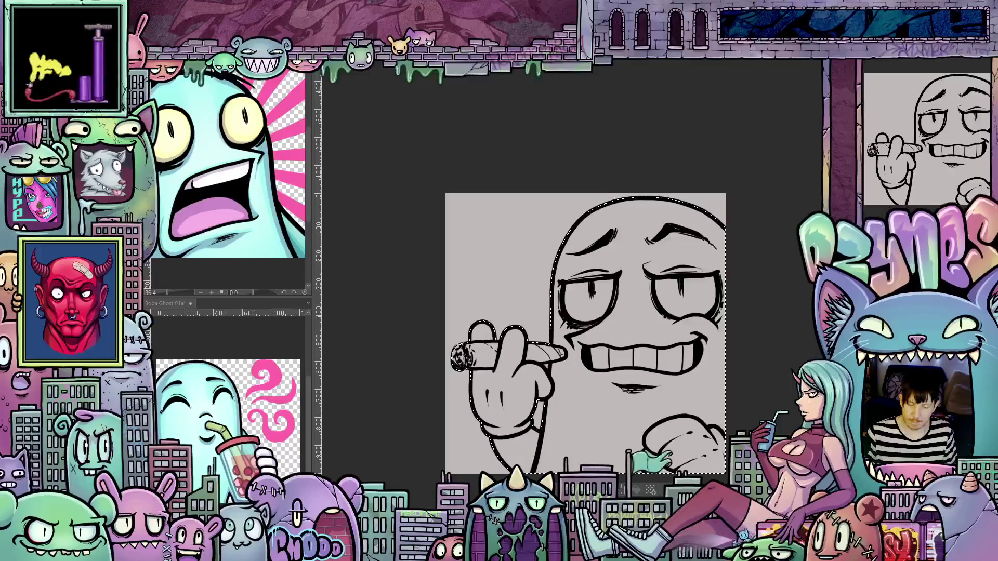
# Step: Select the area inside the ghost's outline, fill it with cyan, and deselect
pyautogui.click(187, 420)
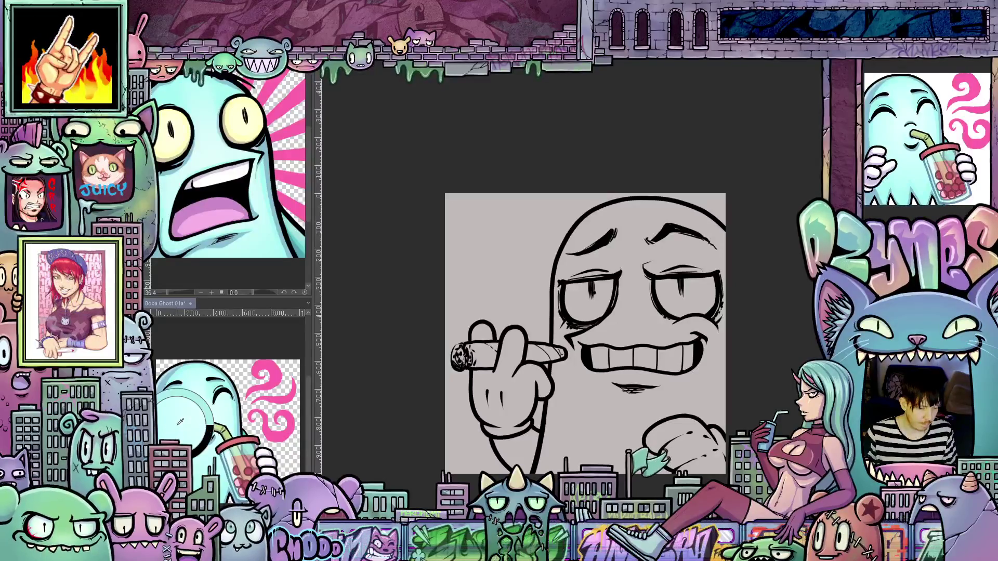
pyautogui.click(499, 250)
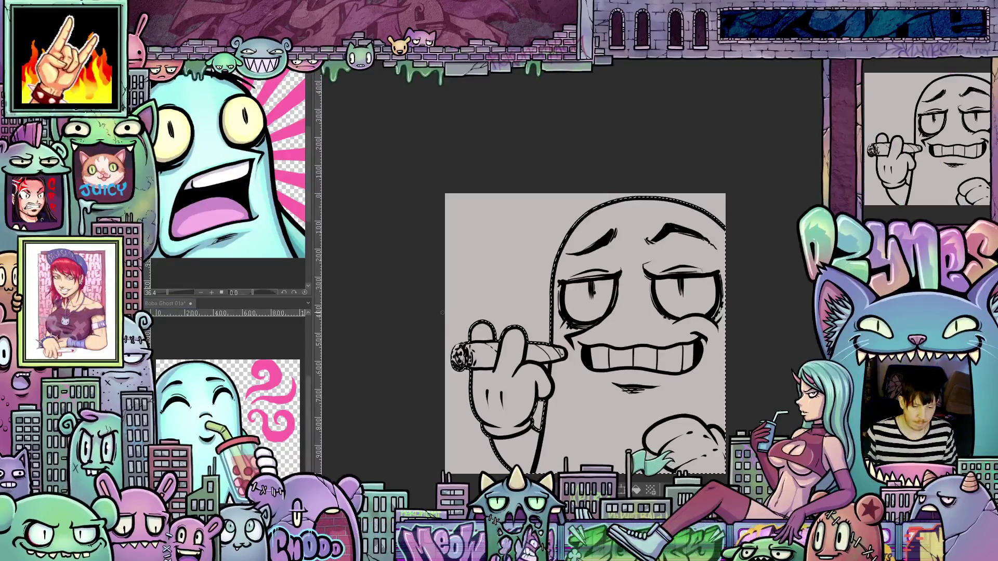
pyautogui.click(636, 491)
pyautogui.hotkey('ctrl', 'd')
pyautogui.scroll(1, 755, 367)
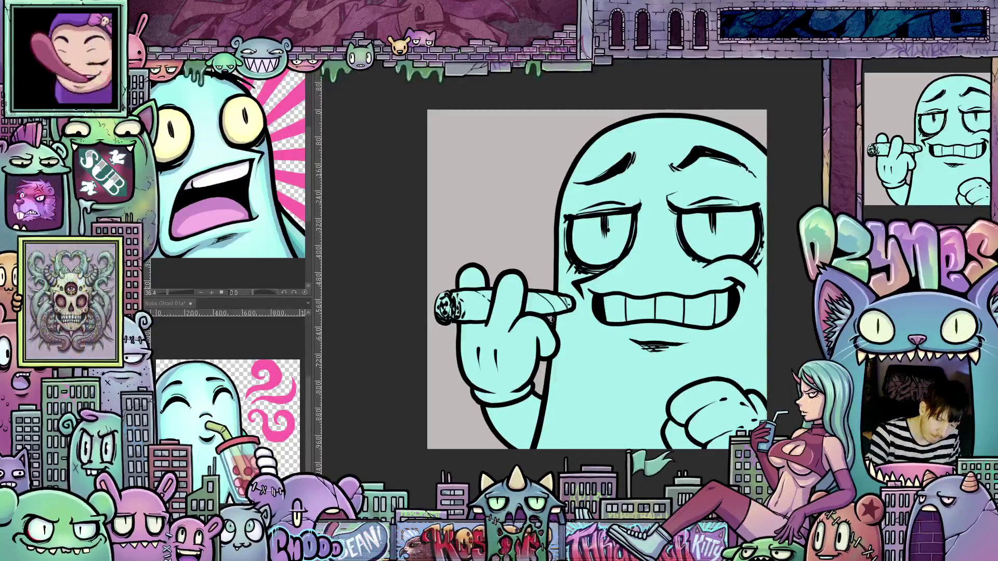
# Step: Fill both of the ghost's eyes with pale yellow
pyautogui.scroll(1, 550, 320)
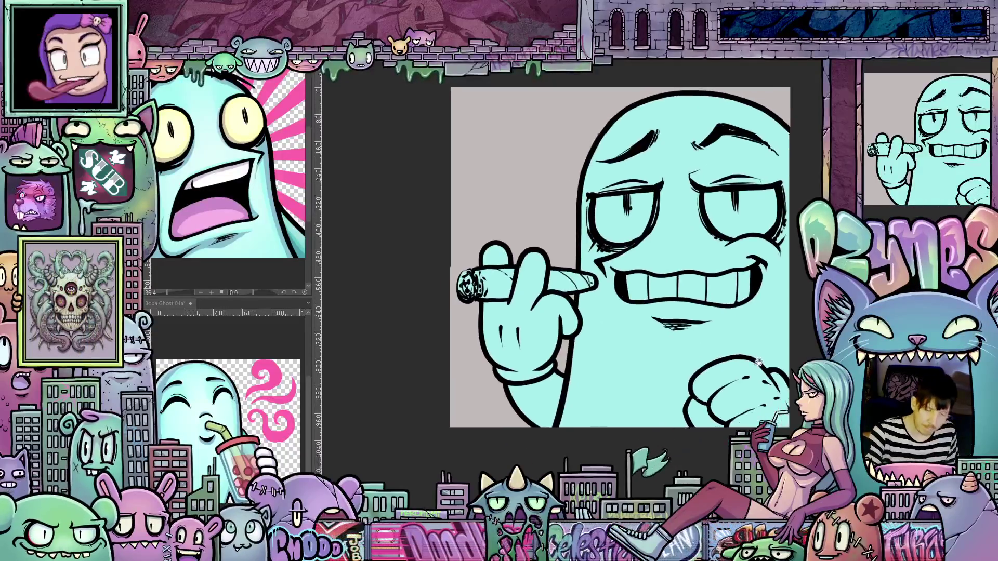
pyautogui.scroll(-1, 776, 357)
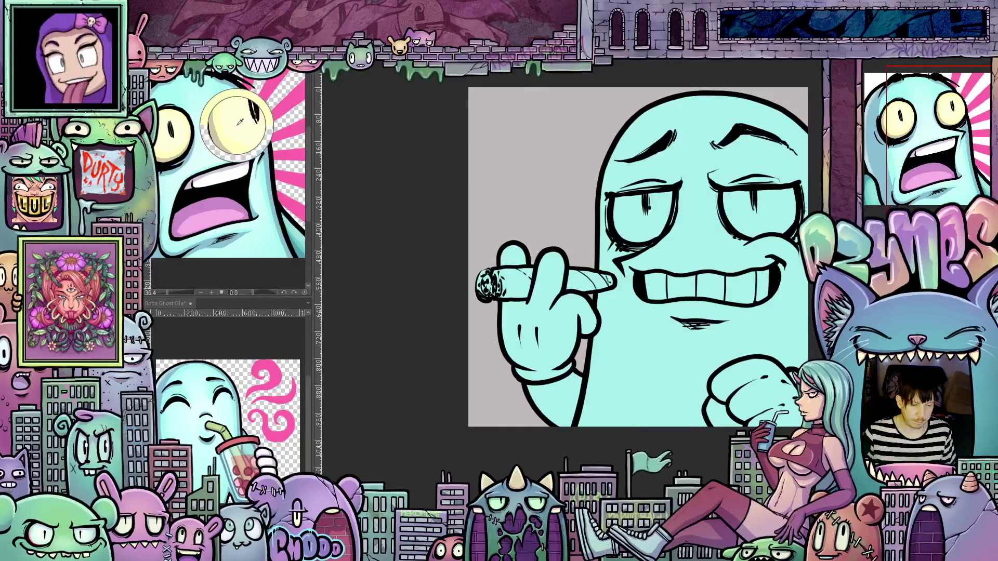
pyautogui.click(657, 226)
pyautogui.click(768, 220)
# Step: Pan across the drawing and bring the blue smoke sketch back with Ctrl+Y
pyautogui.moveTo(761, 300); pyautogui.dragTo(714, 326)
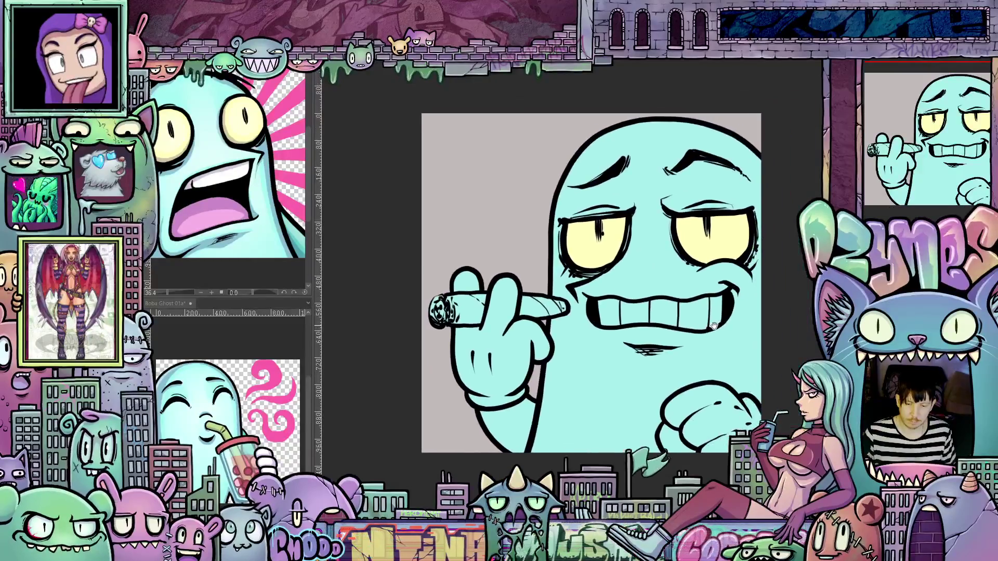
pyautogui.scroll(1, 725, 267)
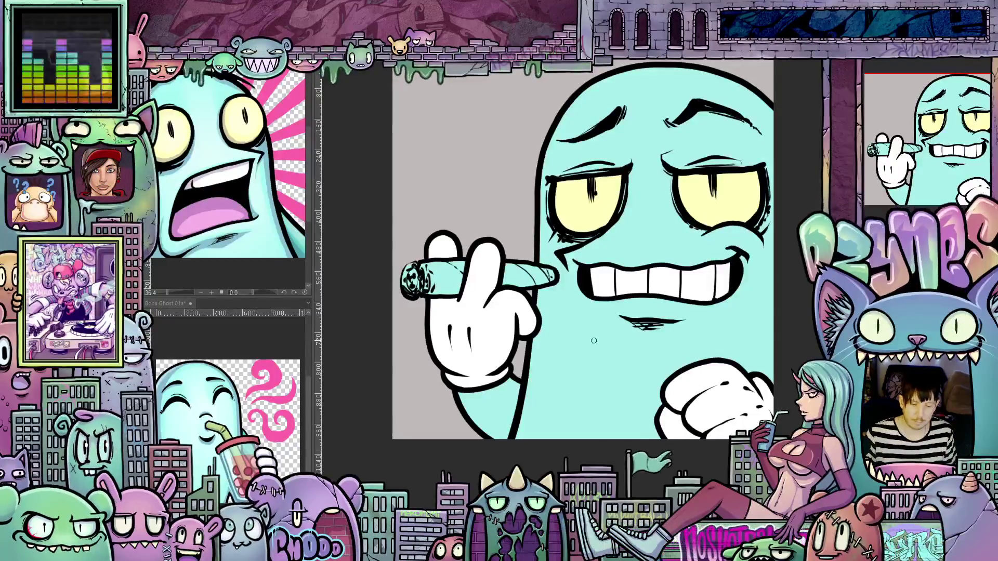
pyautogui.moveTo(615, 209)
pyautogui.mouseDown()
pyautogui.moveTo(603, 250)
pyautogui.moveTo(597, 239)
pyautogui.mouseUp()
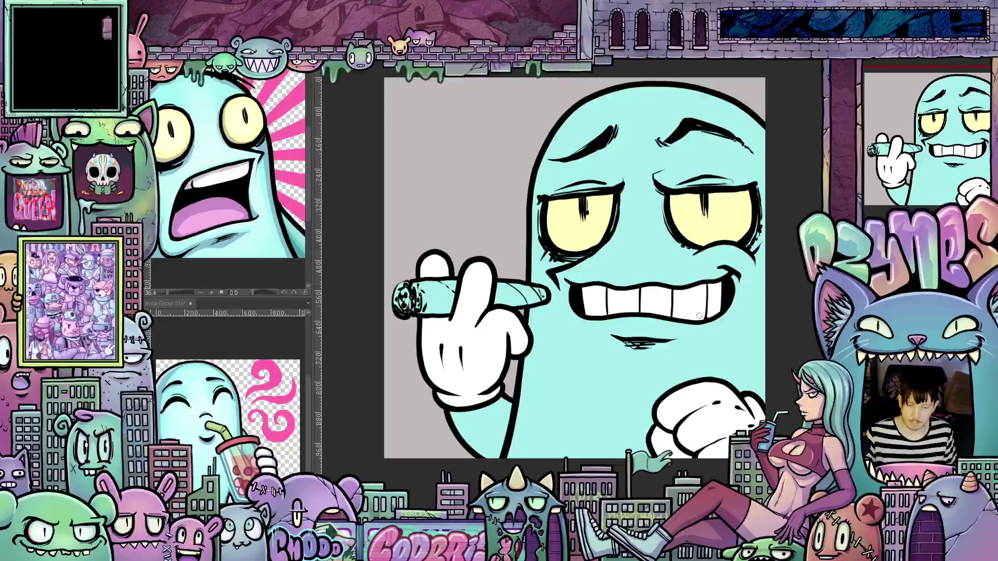
pyautogui.scroll(-1, 642, 333)
pyautogui.moveTo(622, 339); pyautogui.dragTo(640, 337)
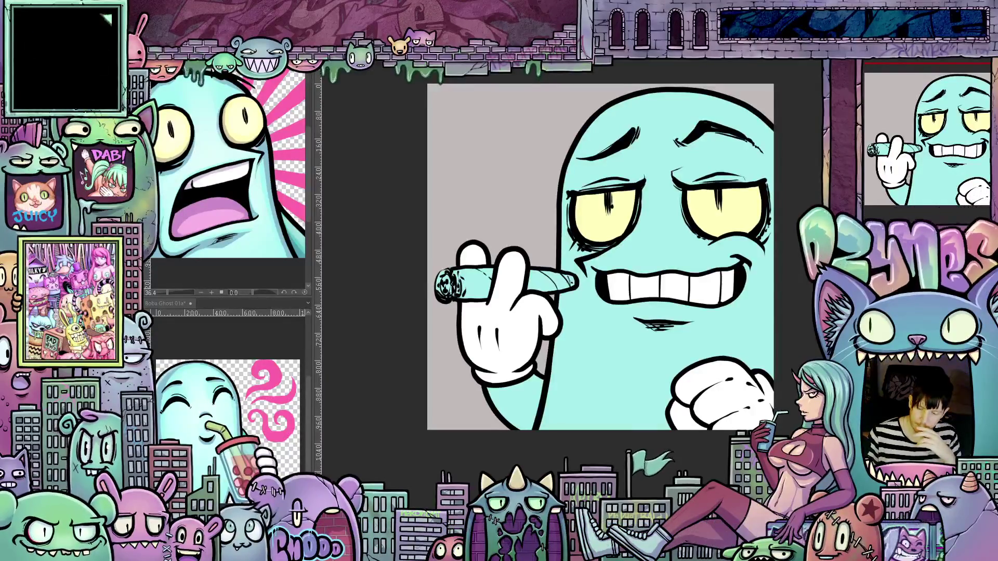
pyautogui.hotkey('ctrl', 'y')
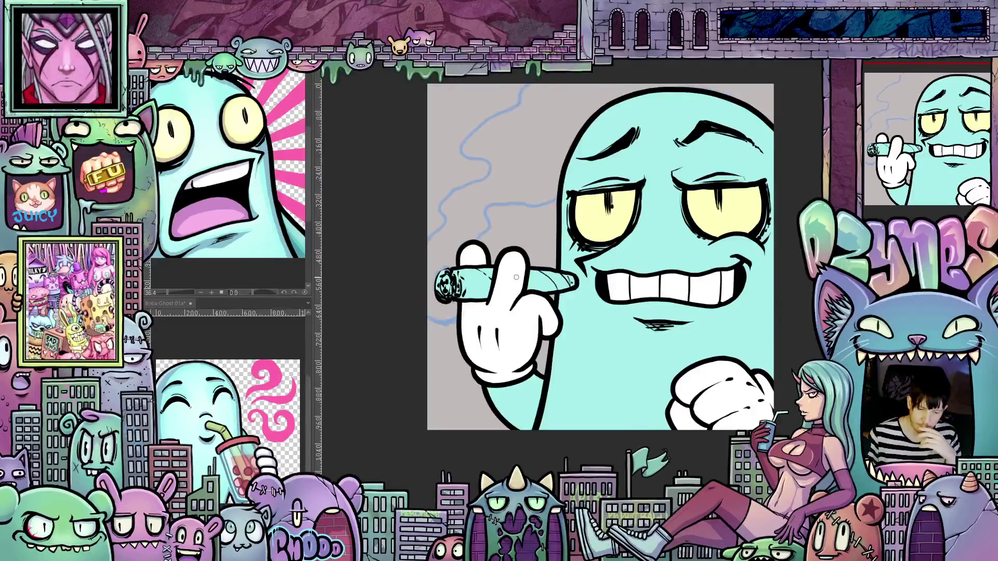
# Step: Zoom in and trace the wavy smoke outline with Lasso Fill, filling it grey
pyautogui.hotkey('ctrl', '+')
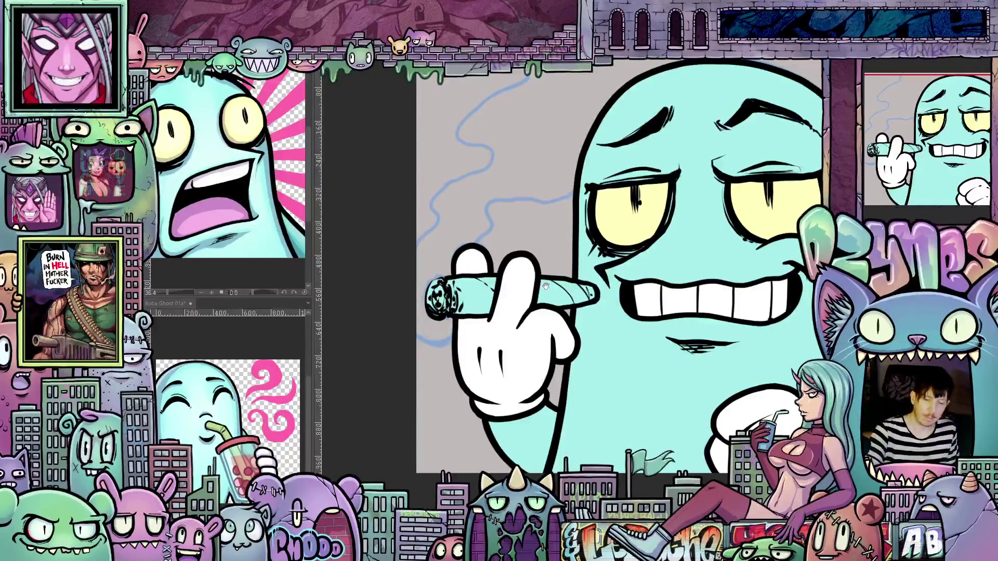
pyautogui.scroll(3, 538, 151)
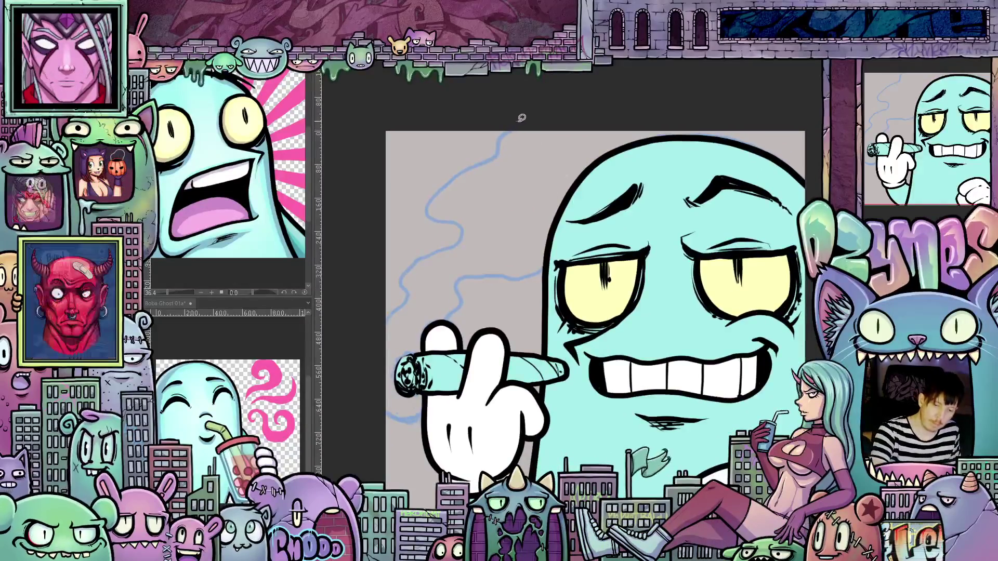
pyautogui.moveTo(492, 160); pyautogui.dragTo(471, 166)
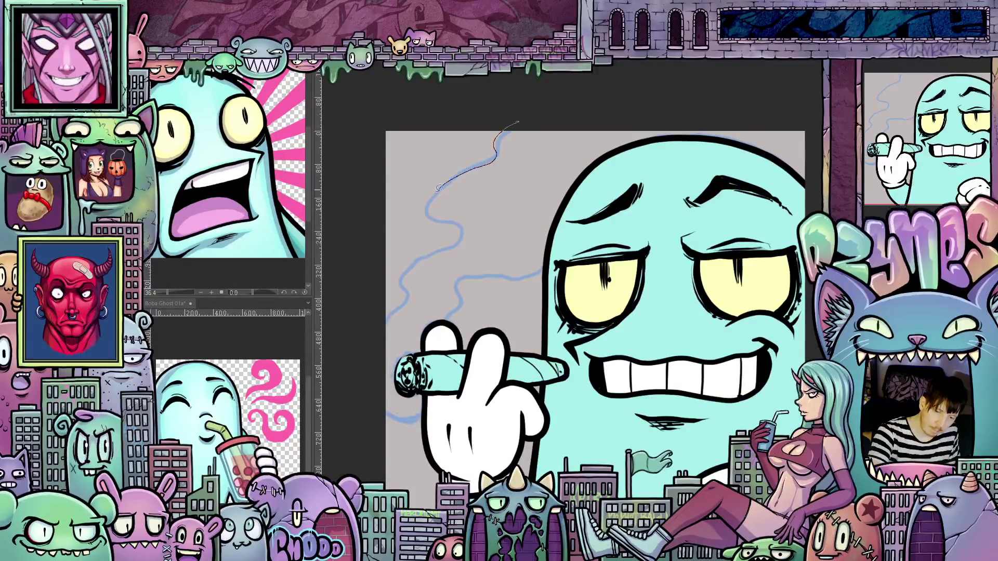
pyautogui.moveTo(466, 226); pyautogui.dragTo(409, 263)
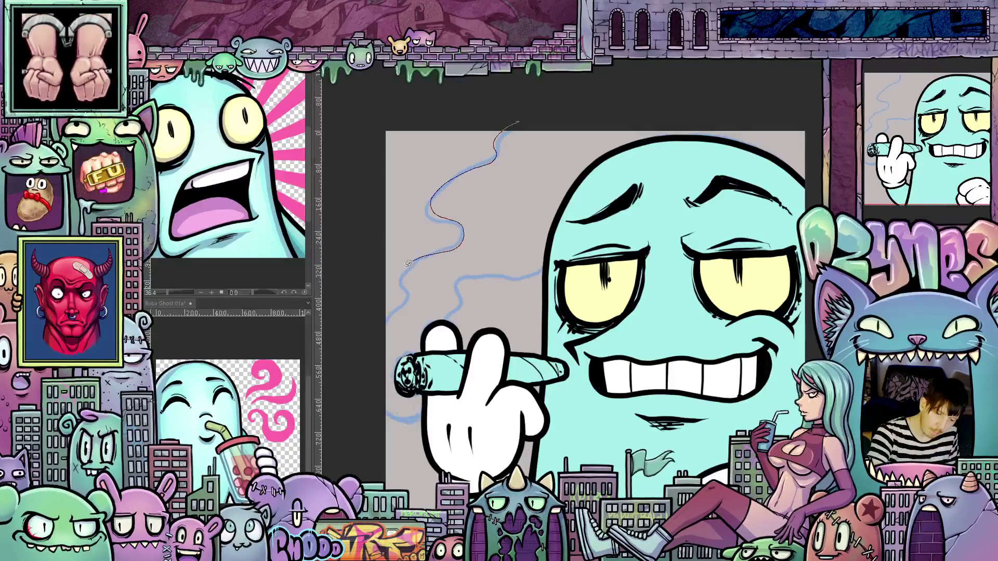
pyautogui.moveTo(403, 306)
pyautogui.mouseDown()
pyautogui.moveTo(386, 319)
pyautogui.moveTo(384, 402)
pyautogui.mouseUp()
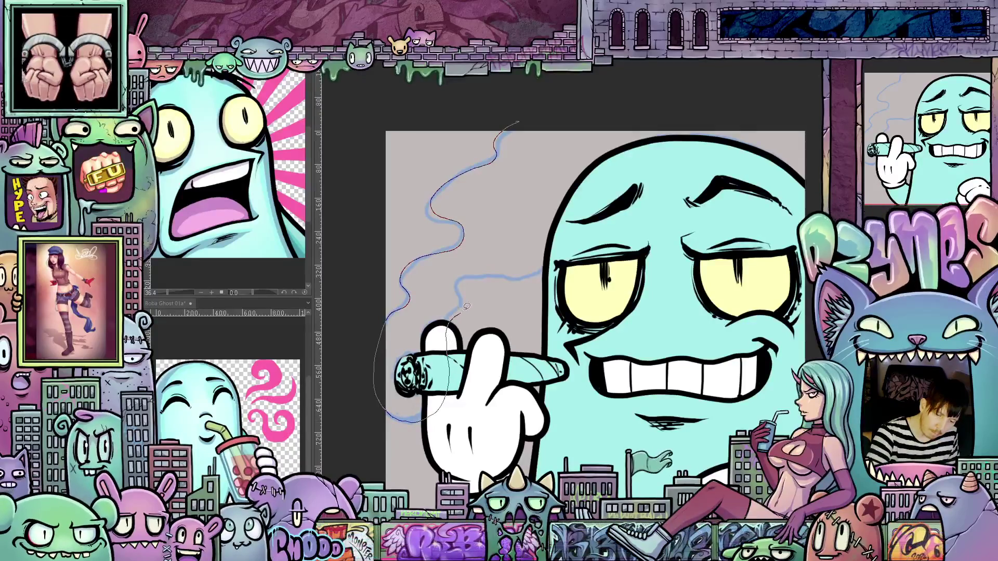
pyautogui.moveTo(452, 282)
pyautogui.mouseDown()
pyautogui.moveTo(503, 270)
pyautogui.moveTo(541, 235)
pyautogui.moveTo(526, 203)
pyautogui.moveTo(573, 190)
pyautogui.mouseUp()
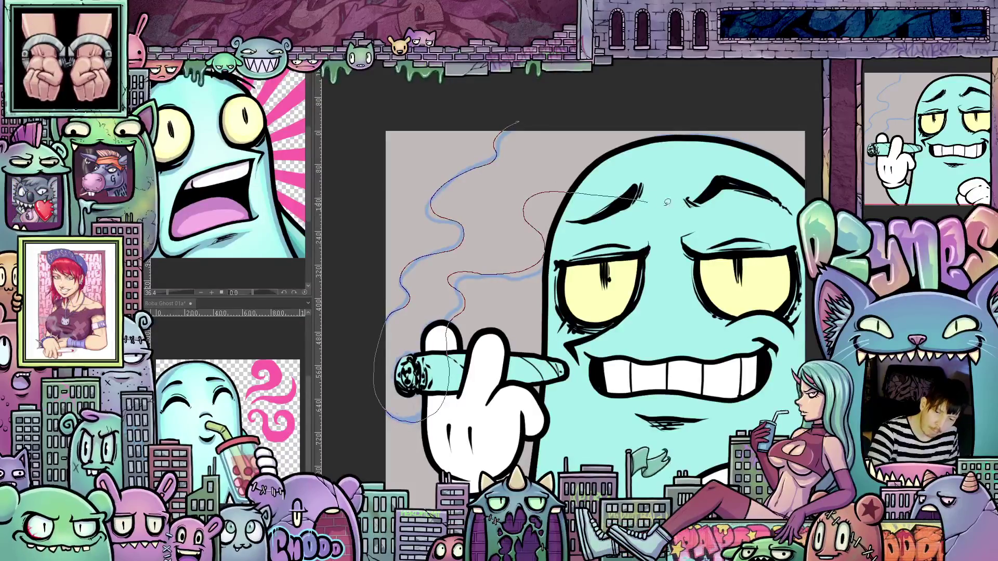
pyautogui.moveTo(576, 107); pyautogui.dragTo(517, 121)
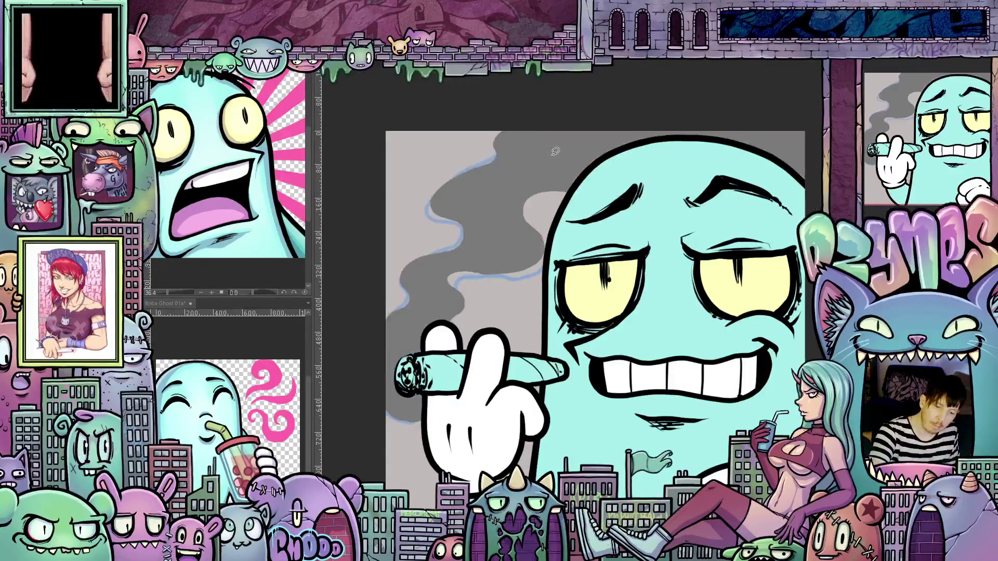
# Step: Pan the view right and back left across the grey smoke plume
pyautogui.moveTo(606, 362); pyautogui.dragTo(691, 347)
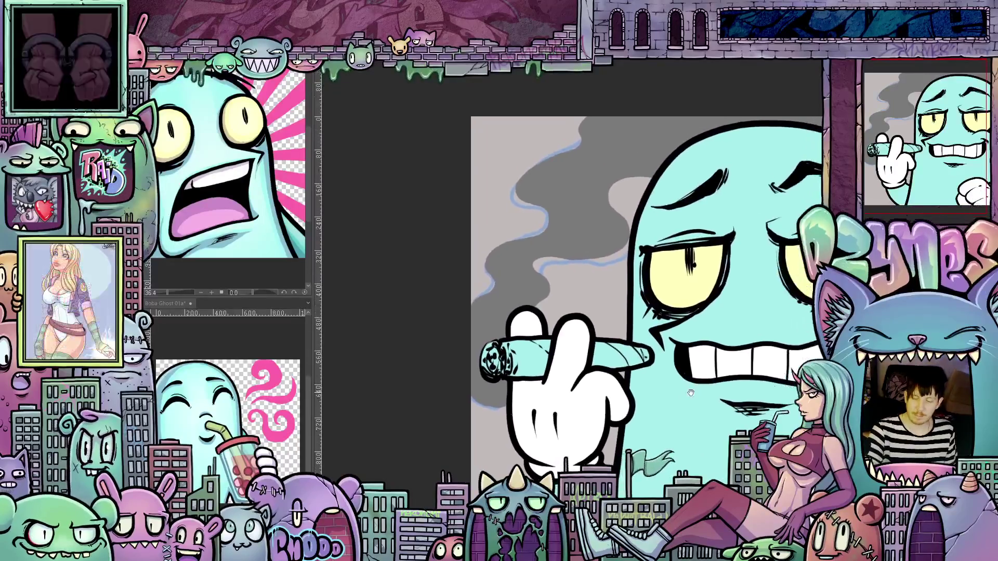
pyautogui.moveTo(647, 307); pyautogui.dragTo(607, 306)
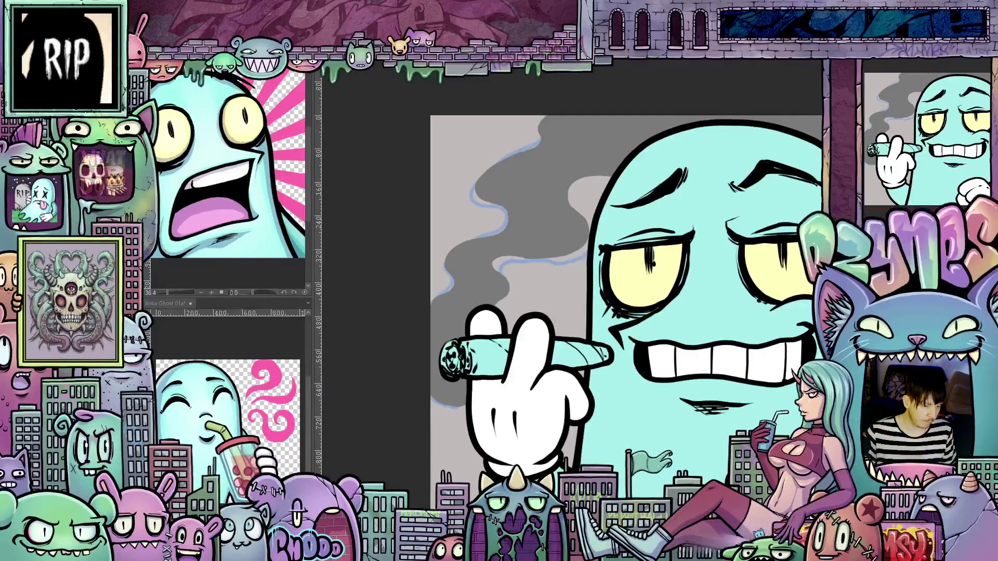
pyautogui.scroll(-2, 388, 286)
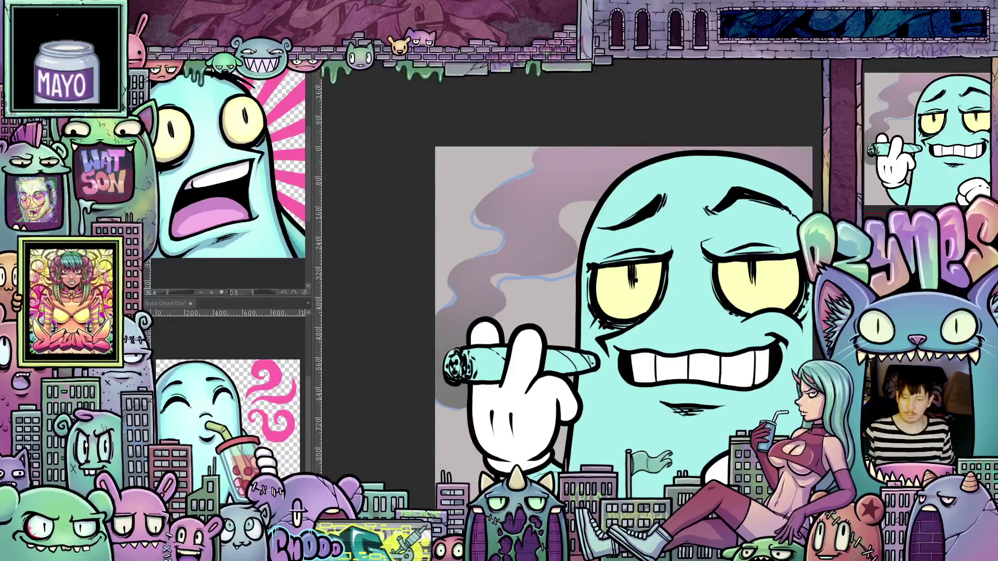
pyautogui.scroll(-2, 598, 457)
pyautogui.scroll(2, 598, 457)
pyautogui.scroll(-2, 598, 458)
pyautogui.scroll(2, 645, 453)
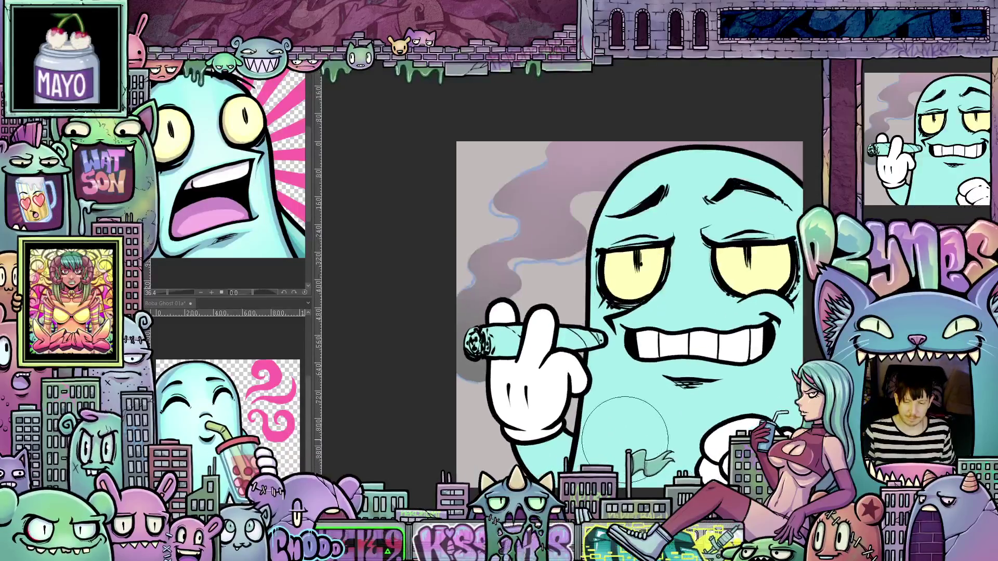
pyautogui.scroll(1, 650, 453)
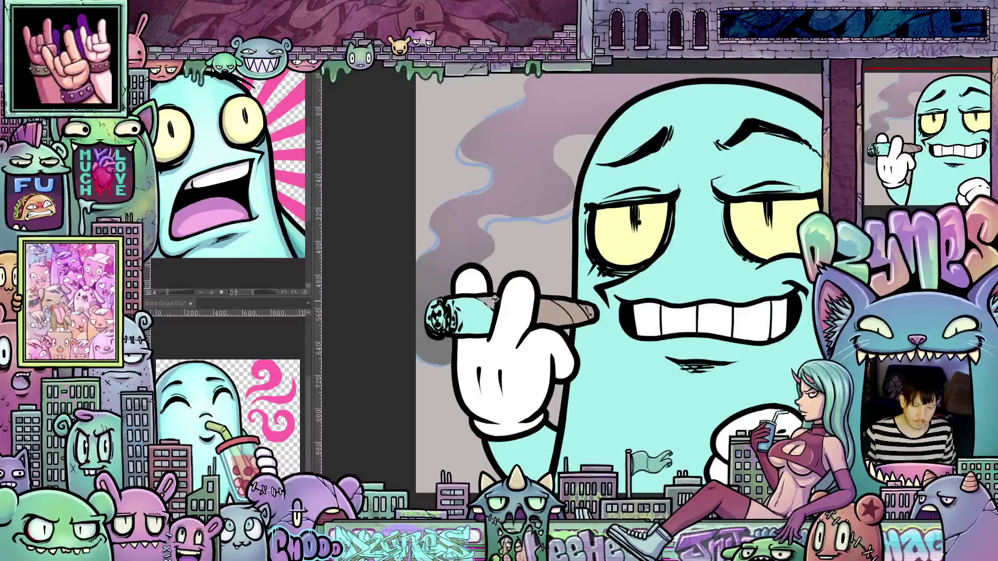
# Step: Fill the cigar tan brown, lighten its tip, and airbrush darker shading along it
pyautogui.click(480, 314)
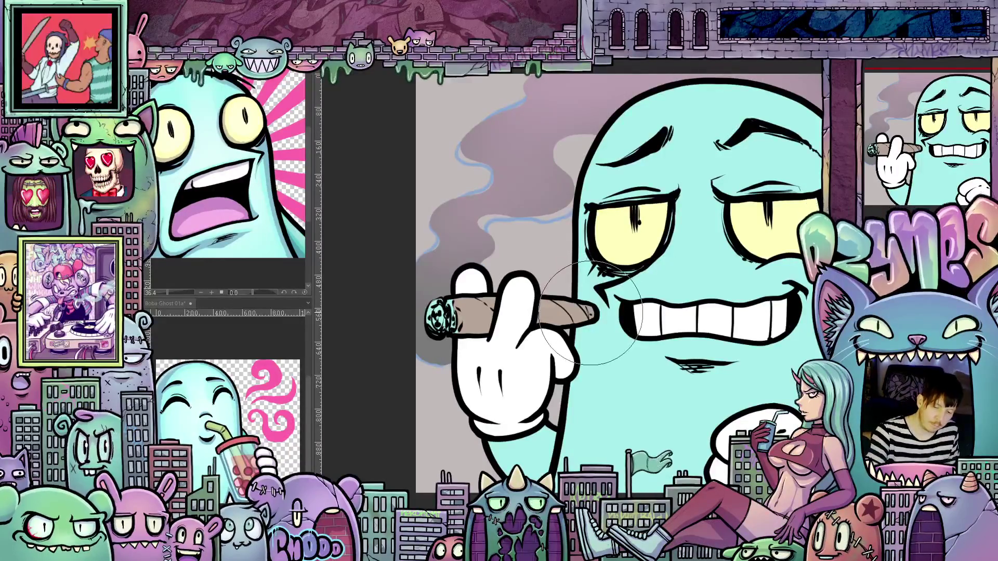
pyautogui.moveTo(594, 310); pyautogui.dragTo(457, 312)
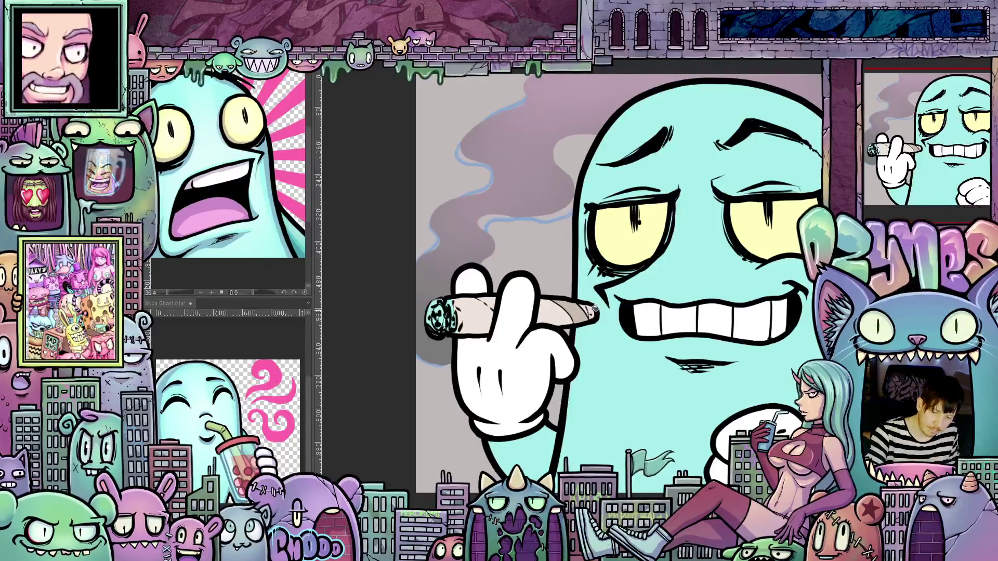
pyautogui.moveTo(592, 313); pyautogui.dragTo(565, 317)
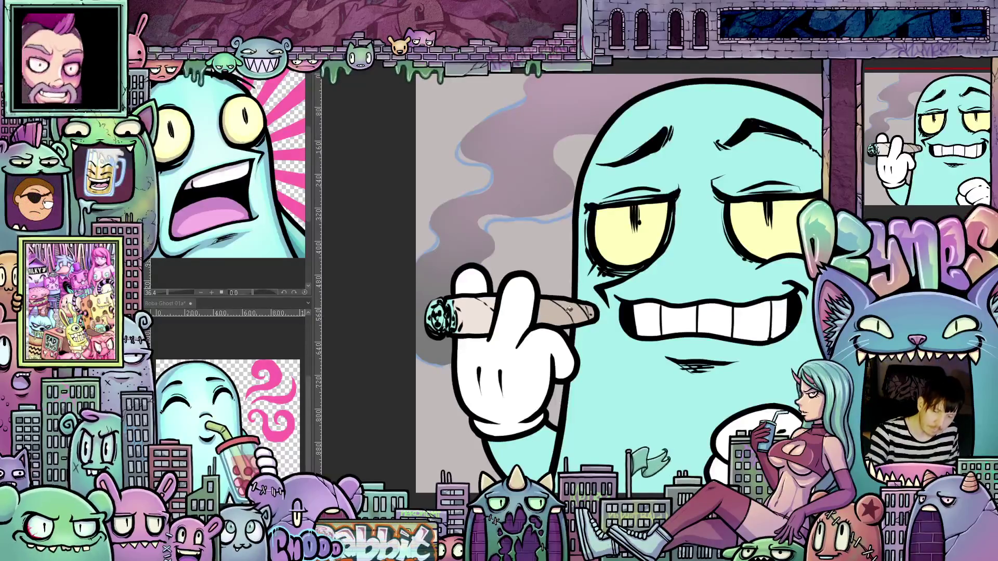
pyautogui.moveTo(497, 304); pyautogui.dragTo(486, 313)
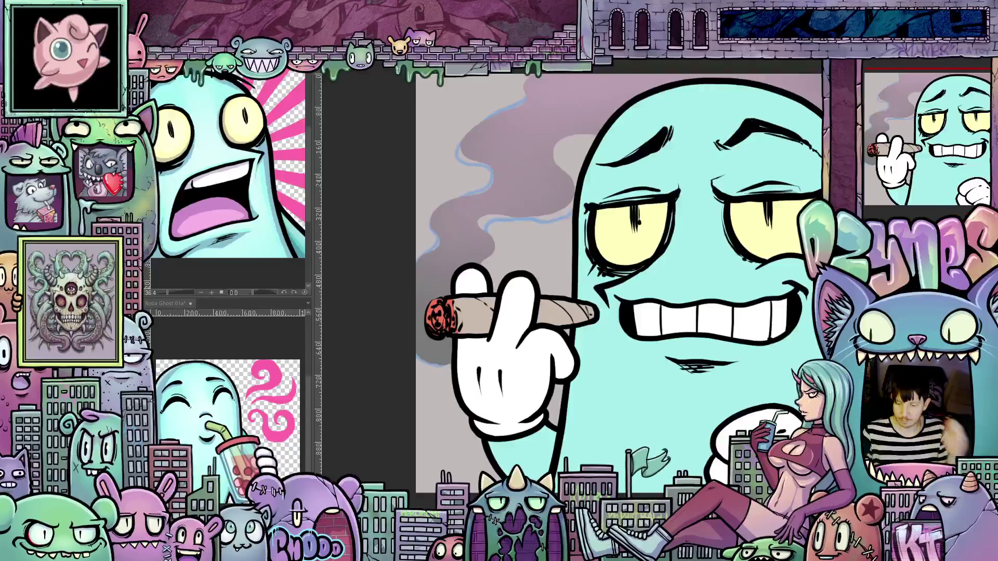
# Step: Change the glow layer's blending mode and airbrush a soft orange glow around the cigar ember
pyautogui.click(907, 74)
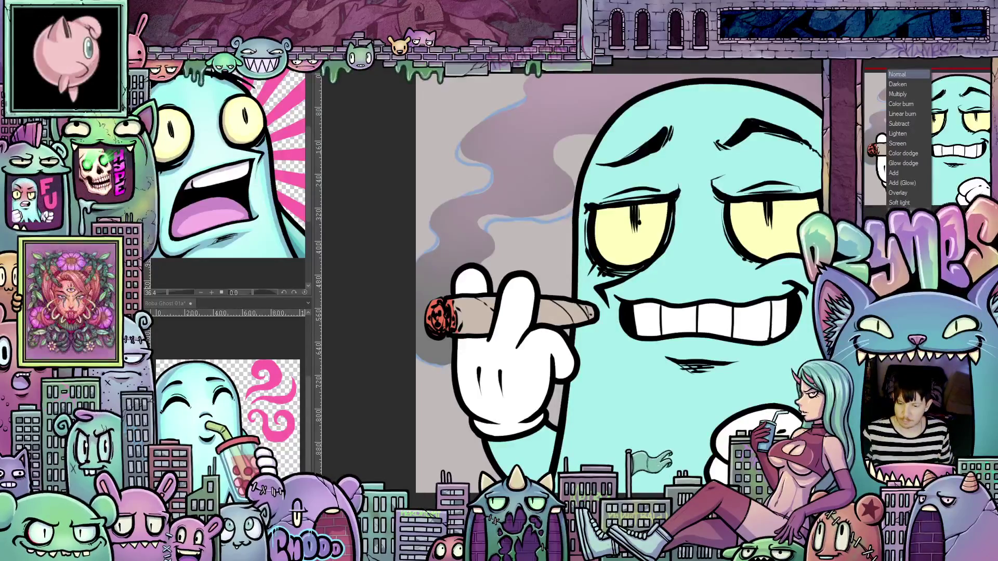
pyautogui.click(902, 183)
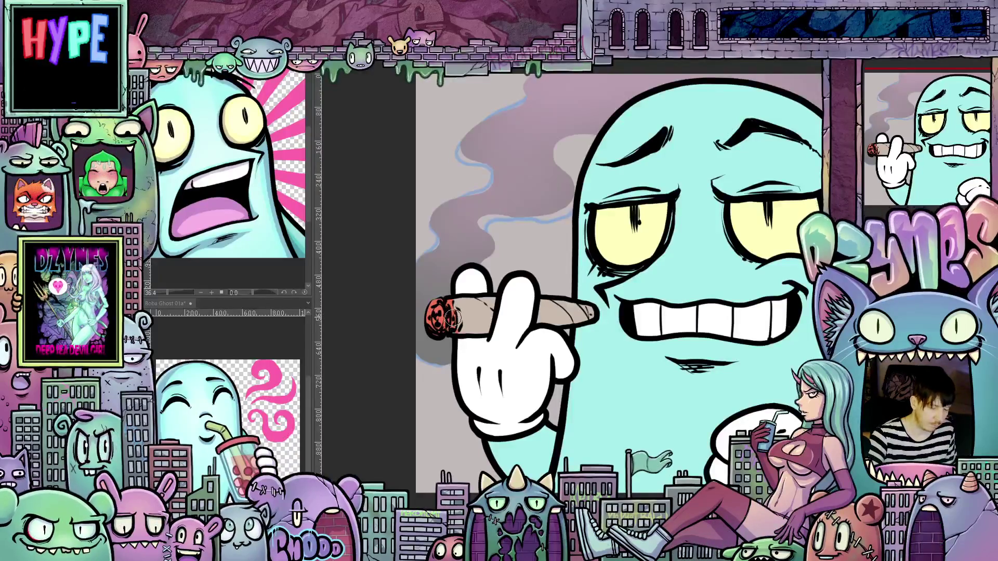
pyautogui.press('e')
pyautogui.press('p')
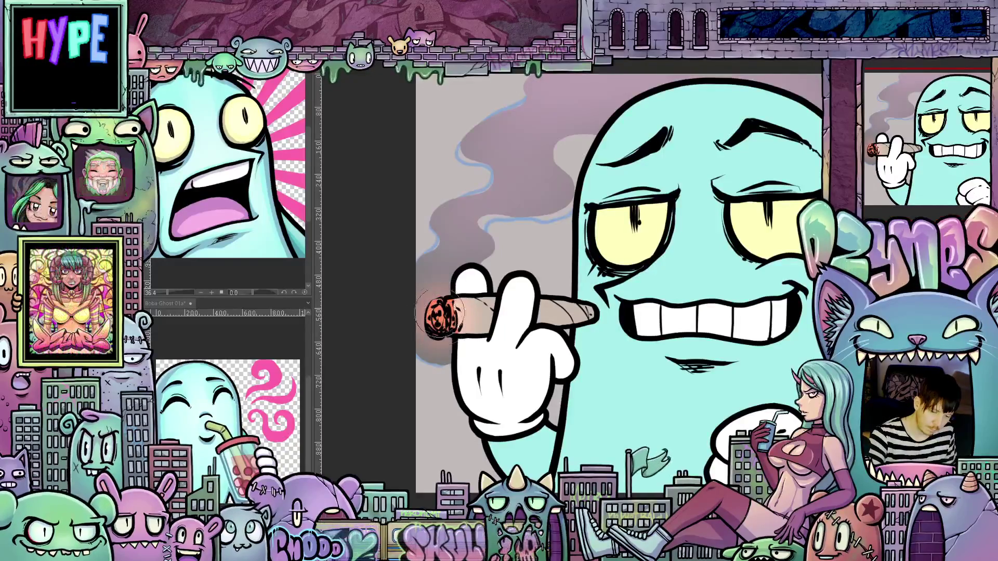
pyautogui.moveTo(437, 309); pyautogui.dragTo(465, 316)
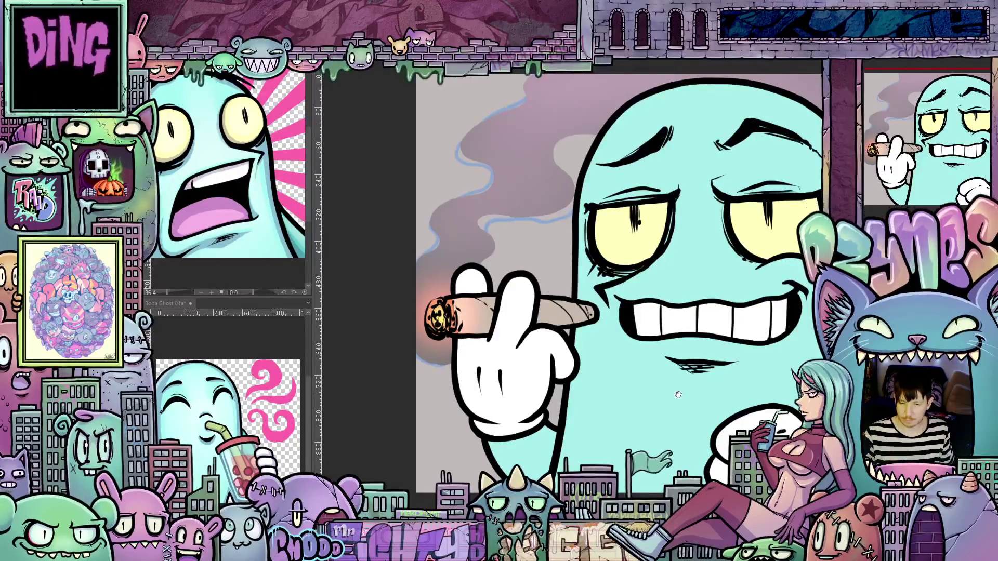
pyautogui.scroll(-8, 679, 394)
pyautogui.scroll(-3, 685, 424)
pyautogui.scroll(3, 684, 432)
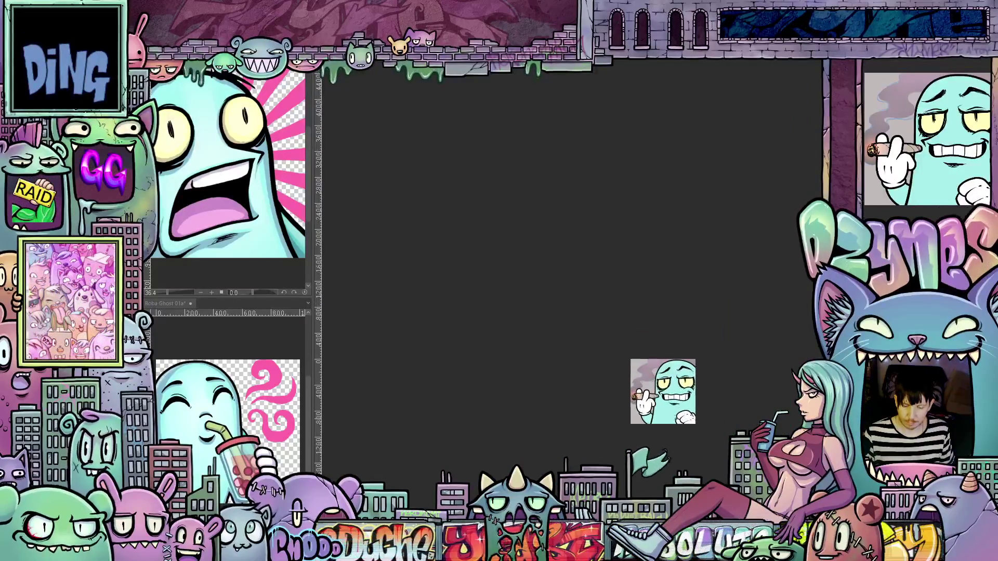
pyautogui.scroll(-6, 686, 426)
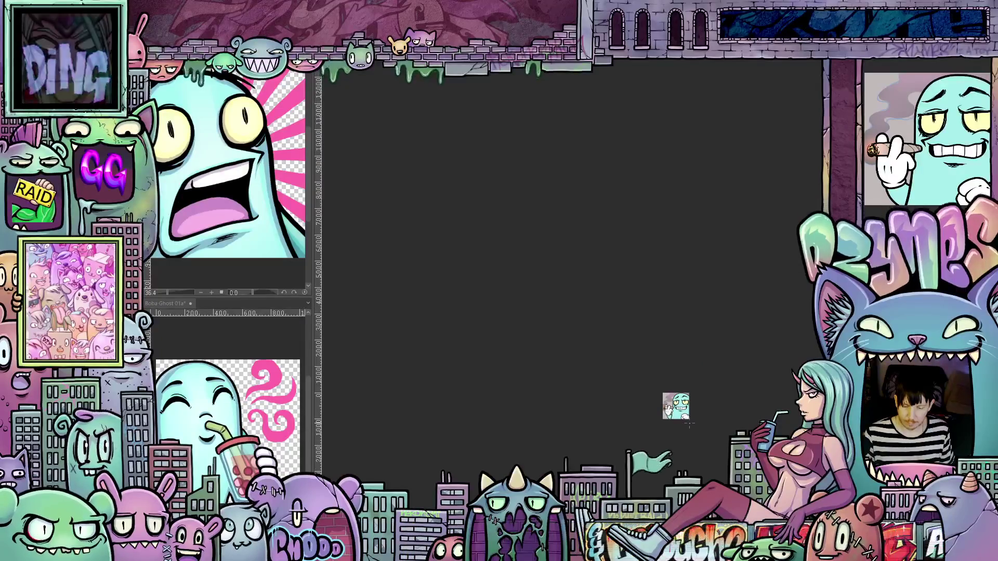
pyautogui.scroll(10, 689, 424)
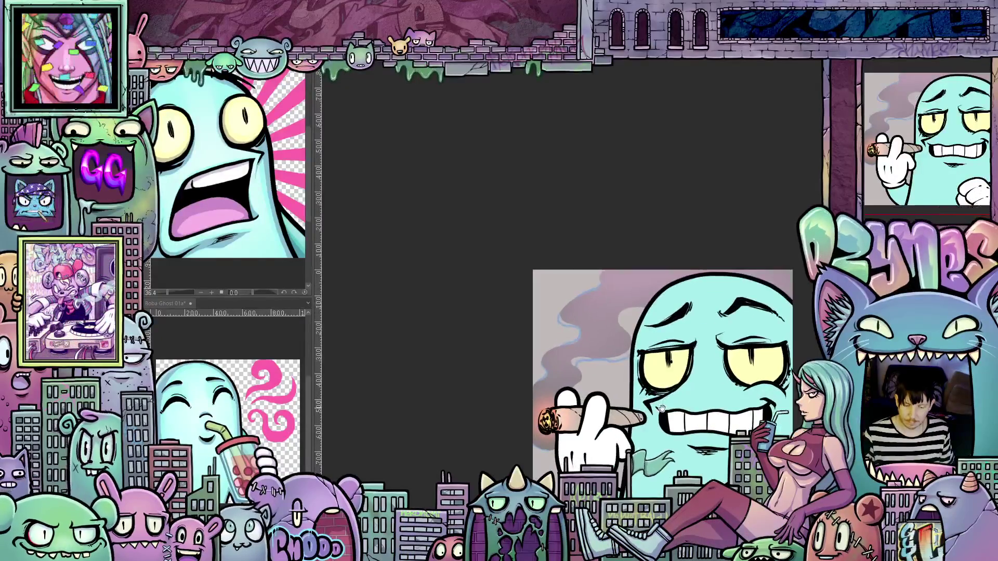
pyautogui.scroll(4, 661, 408)
pyautogui.moveTo(673, 378); pyautogui.dragTo(650, 383)
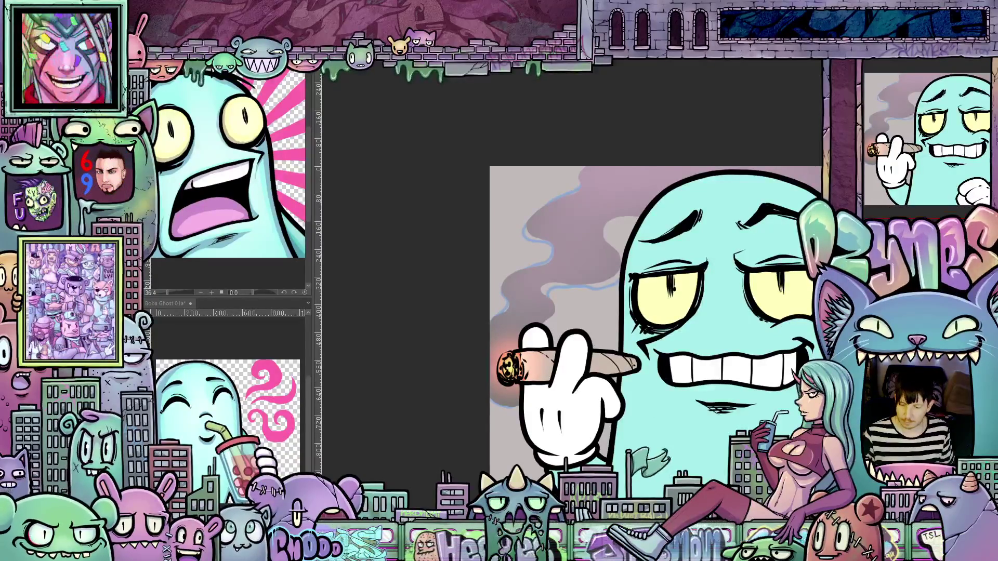
pyautogui.scroll(2, 497, 372)
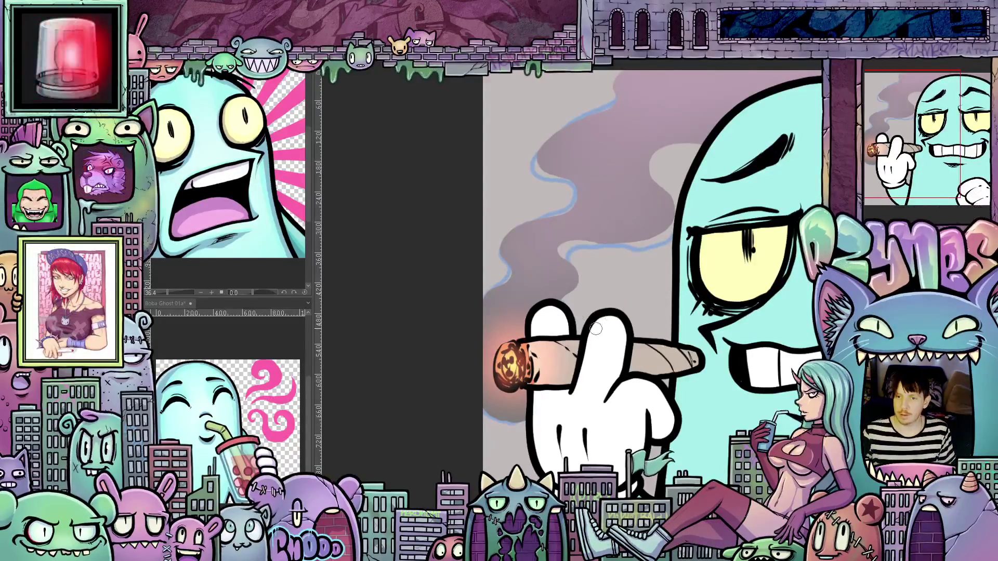
pyautogui.scroll(-5, 660, 218)
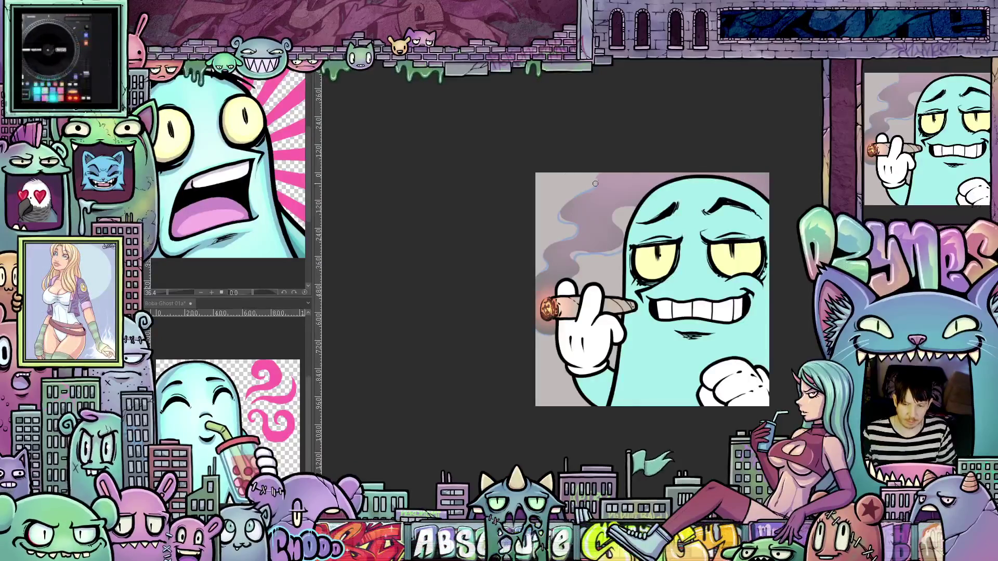
pyautogui.scroll(2, 593, 184)
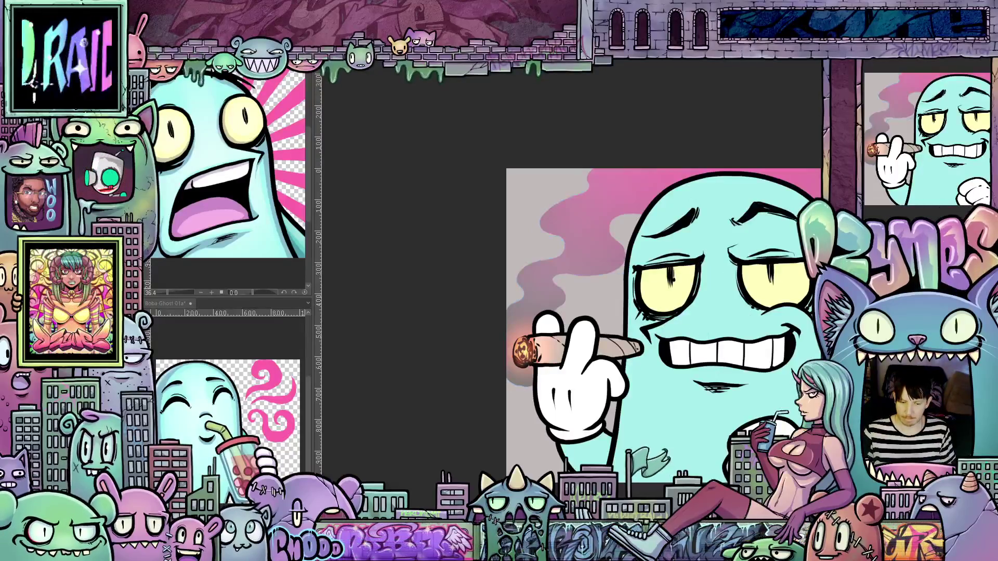
# Step: Zoom and pan the canvas to recentre the view on the ghost artwork
pyautogui.scroll(-2, 786, 361)
pyautogui.moveTo(757, 377)
pyautogui.mouseDown()
pyautogui.moveTo(786, 361)
pyautogui.moveTo(778, 366)
pyautogui.mouseUp()
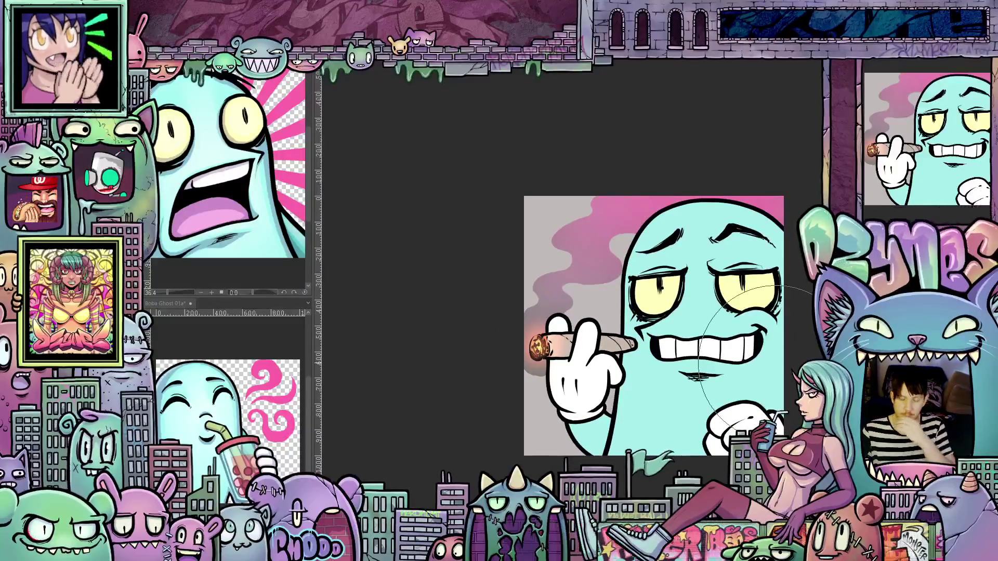
pyautogui.scroll(1, 696, 344)
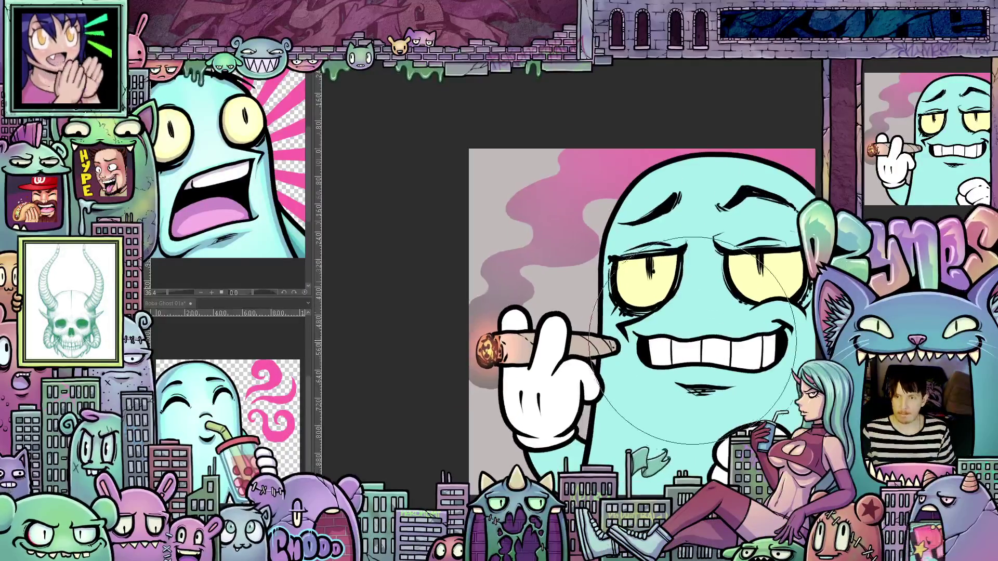
pyautogui.scroll(1, 692, 341)
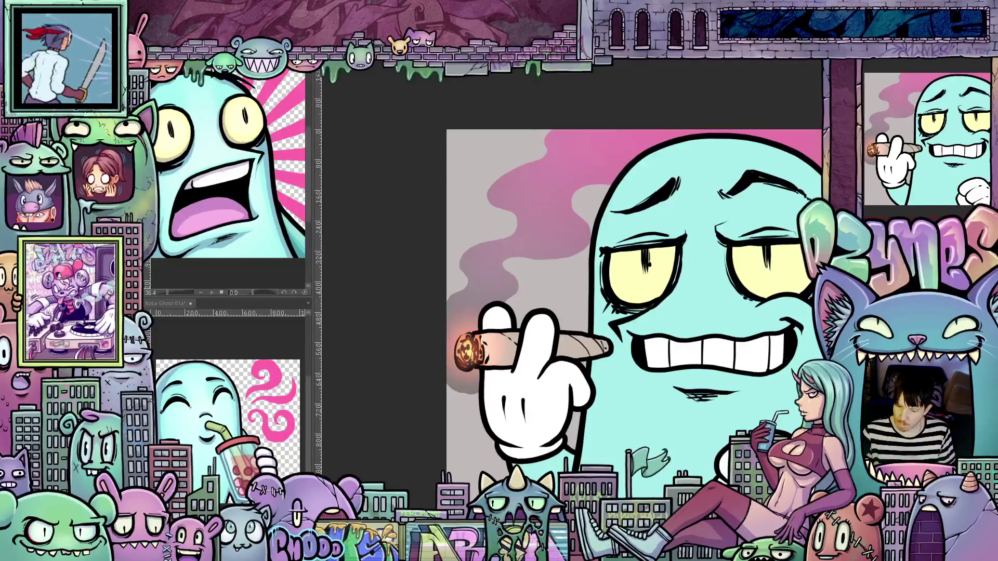
# Step: Change the layer's blend mode using the Layer panel dropdown
pyautogui.click(907, 74)
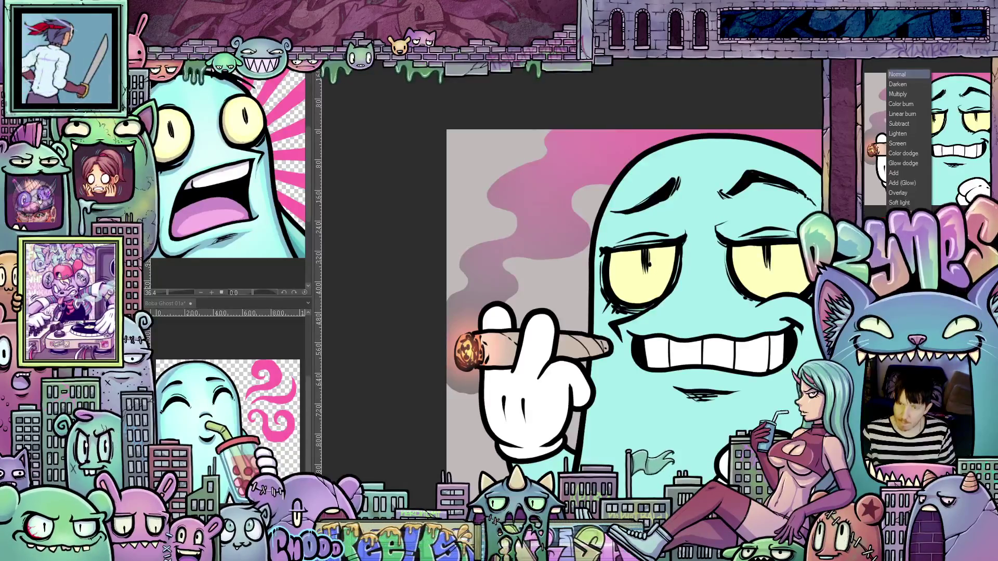
pyautogui.click(907, 96)
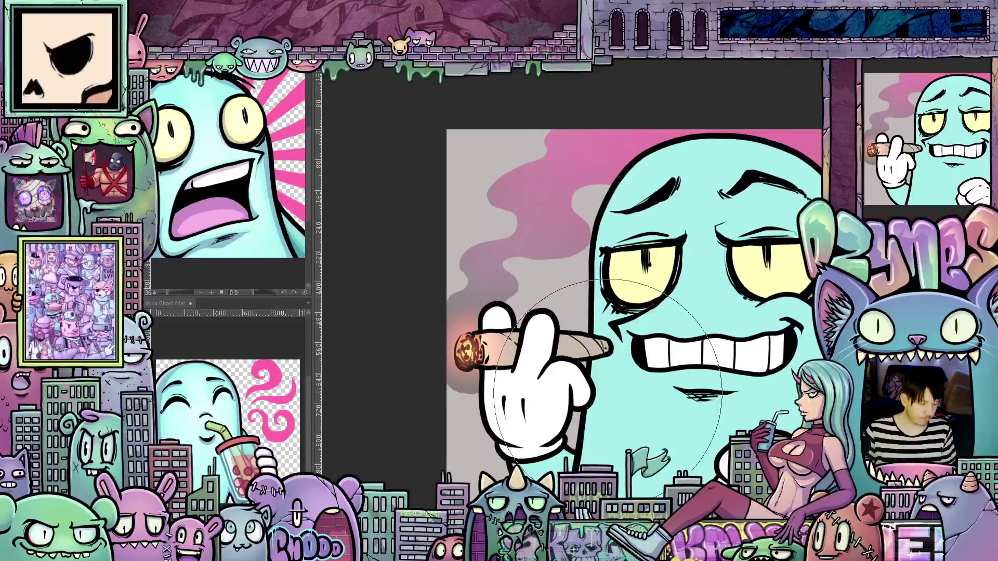
pyautogui.moveTo(725, 498); pyautogui.dragTo(642, 346)
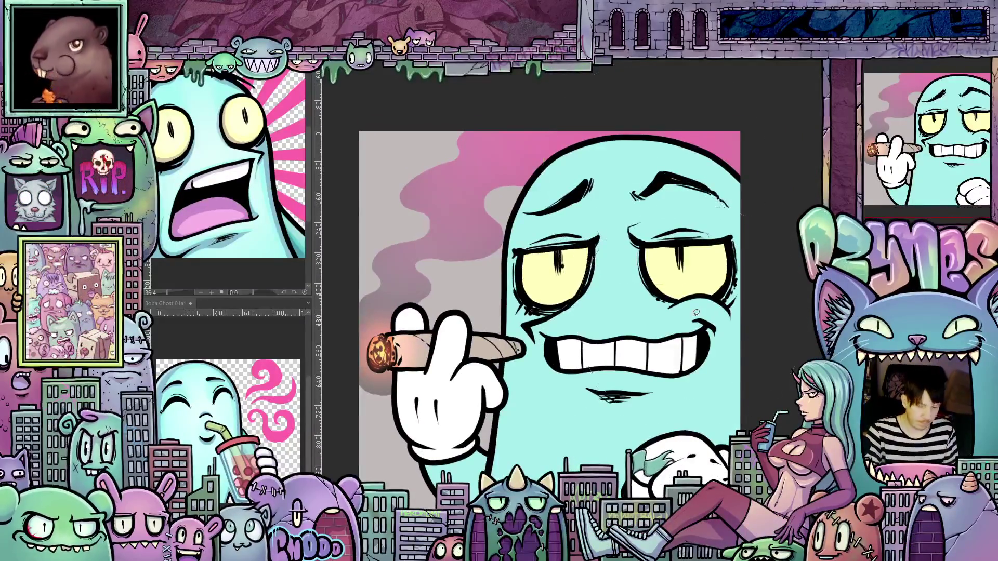
pyautogui.moveTo(708, 322)
pyautogui.mouseDown()
pyautogui.moveTo(693, 310)
pyautogui.moveTo(713, 305)
pyautogui.mouseUp()
# Step: Sketch thin shadow lines running down from the eye on the ghost's face
pyautogui.moveTo(702, 351)
pyautogui.mouseDown()
pyautogui.moveTo(692, 363)
pyautogui.moveTo(696, 425)
pyautogui.moveTo(746, 312)
pyautogui.moveTo(744, 208)
pyautogui.moveTo(722, 159)
pyautogui.moveTo(693, 156)
pyautogui.mouseUp()
pyautogui.moveTo(693, 221); pyautogui.dragTo(717, 247)
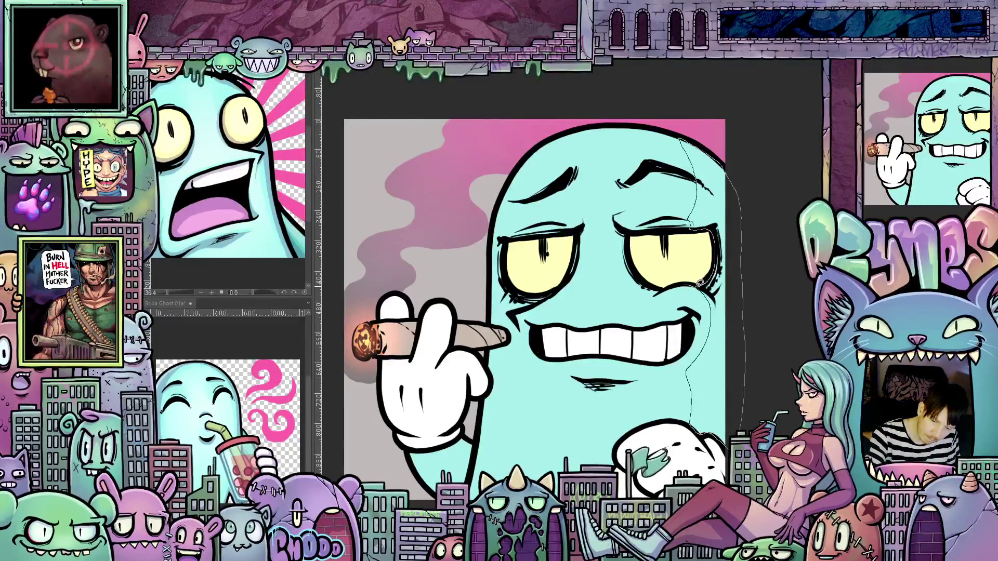
pyautogui.scroll(5, 700, 282)
pyautogui.moveTo(720, 418)
pyautogui.mouseDown()
pyautogui.moveTo(728, 385)
pyautogui.moveTo(622, 214)
pyautogui.moveTo(607, 245)
pyautogui.moveTo(631, 199)
pyautogui.moveTo(571, 327)
pyautogui.mouseUp()
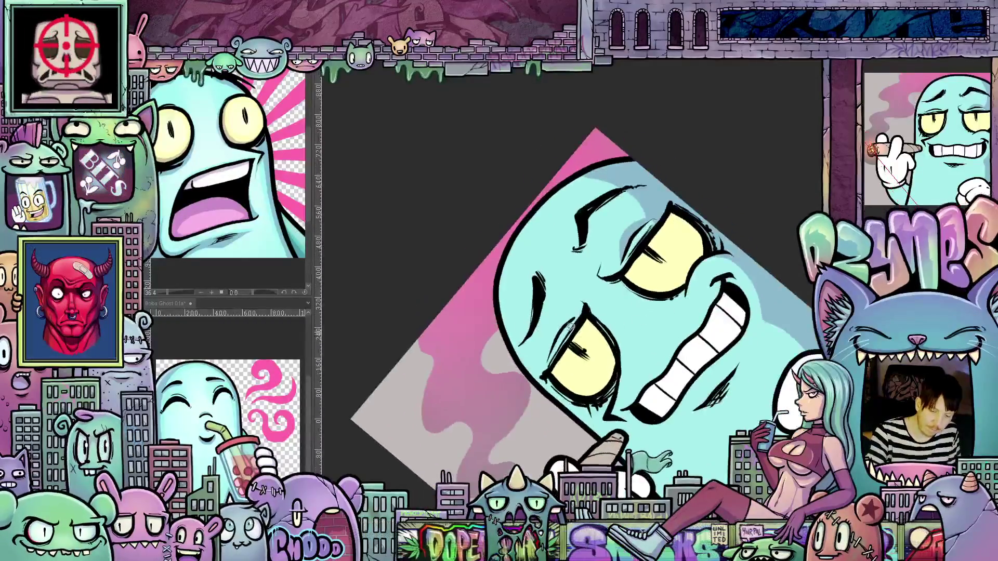
# Step: Undo the stray shadow sketch strokes beside the lower eye and under the eyebrow
pyautogui.moveTo(550, 362)
pyautogui.mouseDown()
pyautogui.moveTo(603, 238)
pyautogui.moveTo(634, 224)
pyautogui.moveTo(613, 213)
pyautogui.moveTo(585, 249)
pyautogui.moveTo(513, 277)
pyautogui.mouseUp()
pyautogui.hotkey('ctrl', 'z')
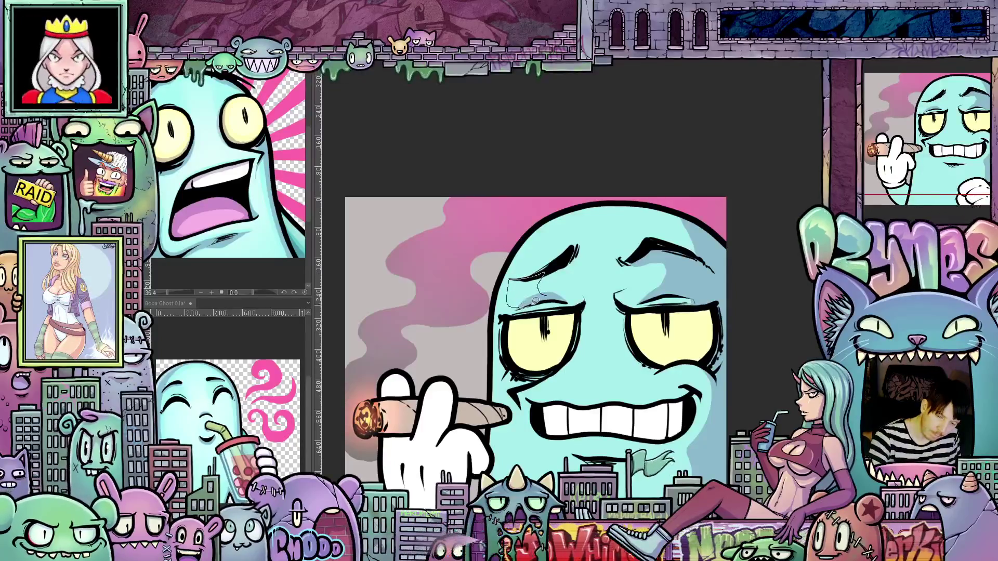
pyautogui.hotkey('ctrl', 'z')
# Step: Lasso-fill a darker shadow band along the ghost's left outline from head to body bottom
pyautogui.moveTo(529, 235)
pyautogui.mouseDown()
pyautogui.moveTo(501, 291)
pyautogui.moveTo(492, 391)
pyautogui.moveTo(507, 406)
pyautogui.moveTo(493, 464)
pyautogui.mouseUp()
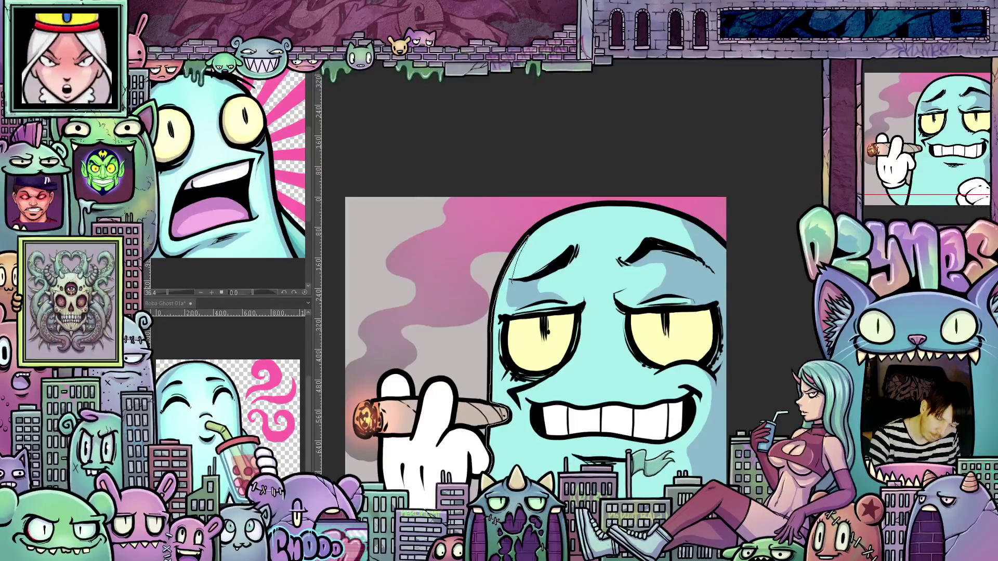
pyautogui.scroll(-5, 506, 463)
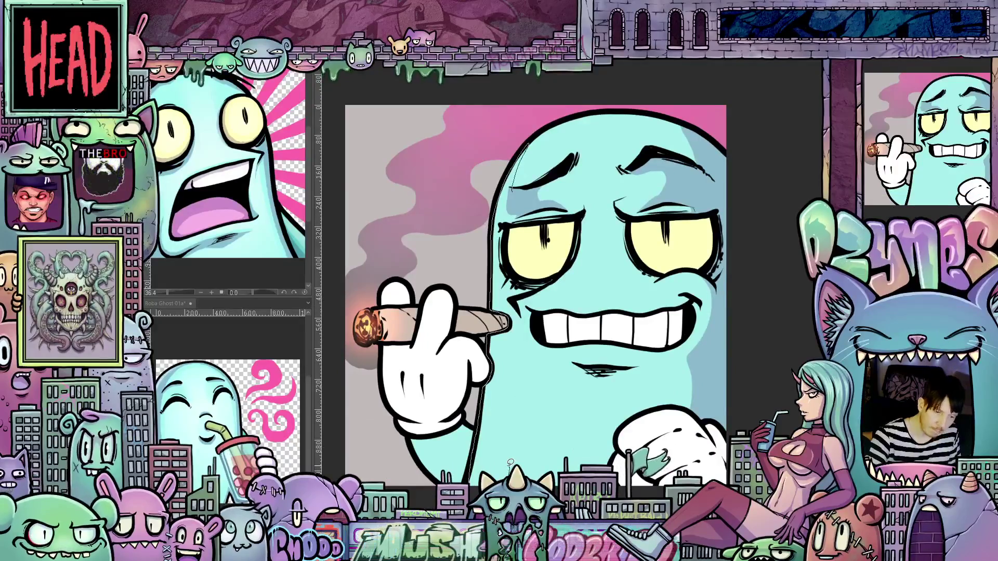
pyautogui.moveTo(509, 465); pyautogui.dragTo(515, 392)
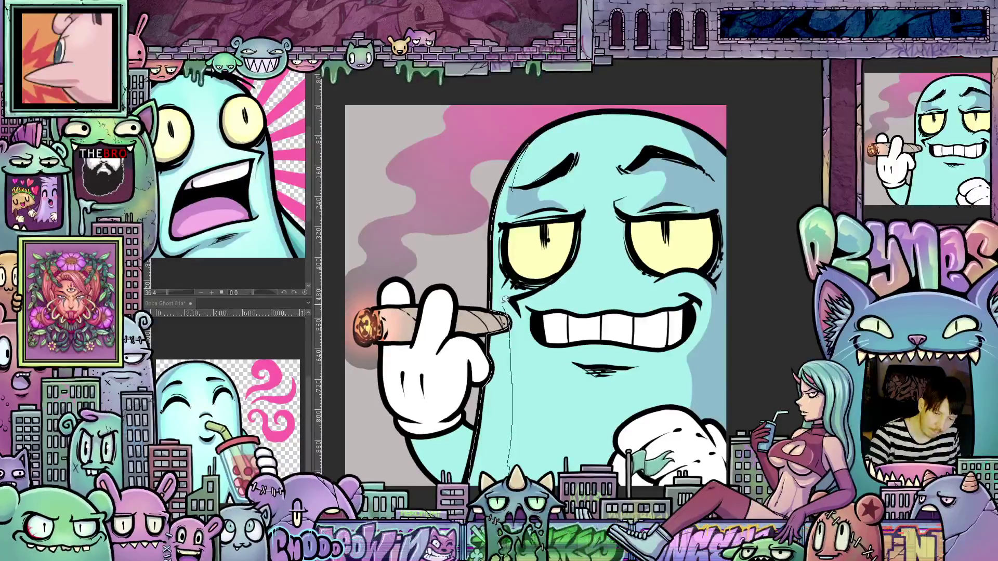
pyautogui.moveTo(507, 264)
pyautogui.mouseDown()
pyautogui.moveTo(520, 200)
pyautogui.moveTo(526, 262)
pyautogui.moveTo(546, 244)
pyautogui.moveTo(544, 270)
pyautogui.mouseUp()
pyautogui.moveTo(540, 333)
pyautogui.mouseDown()
pyautogui.moveTo(523, 464)
pyautogui.moveTo(570, 364)
pyautogui.mouseUp()
pyautogui.moveTo(556, 269); pyautogui.dragTo(546, 216)
pyautogui.moveTo(679, 321)
pyautogui.mouseDown()
pyautogui.moveTo(559, 378)
pyautogui.moveTo(633, 397)
pyautogui.moveTo(663, 326)
pyautogui.moveTo(642, 348)
pyautogui.moveTo(668, 334)
pyautogui.mouseUp()
pyautogui.scroll(2, 559, 379)
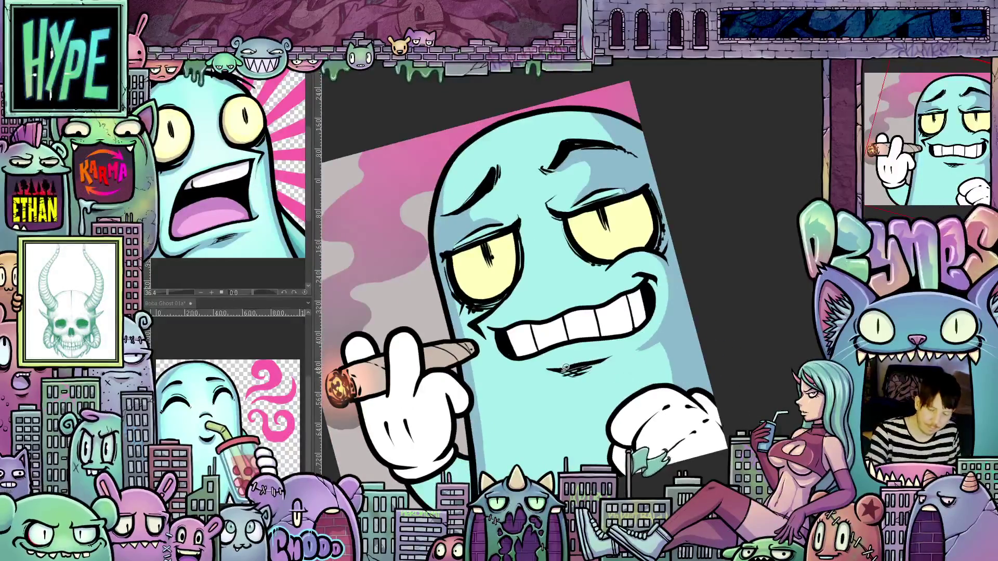
# Step: Lasso-fill a shadow along the ghost's chin and beneath its teeth
pyautogui.moveTo(535, 370)
pyautogui.mouseDown()
pyautogui.moveTo(554, 388)
pyautogui.moveTo(597, 378)
pyautogui.moveTo(595, 358)
pyautogui.moveTo(549, 369)
pyautogui.mouseUp()
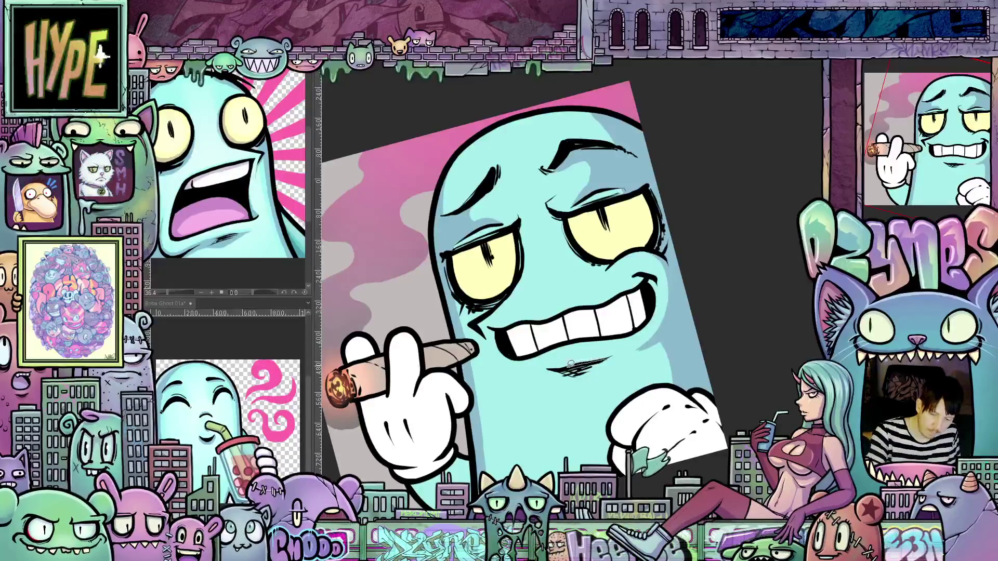
pyautogui.moveTo(572, 385)
pyautogui.mouseDown()
pyautogui.moveTo(605, 363)
pyautogui.moveTo(564, 374)
pyautogui.mouseUp()
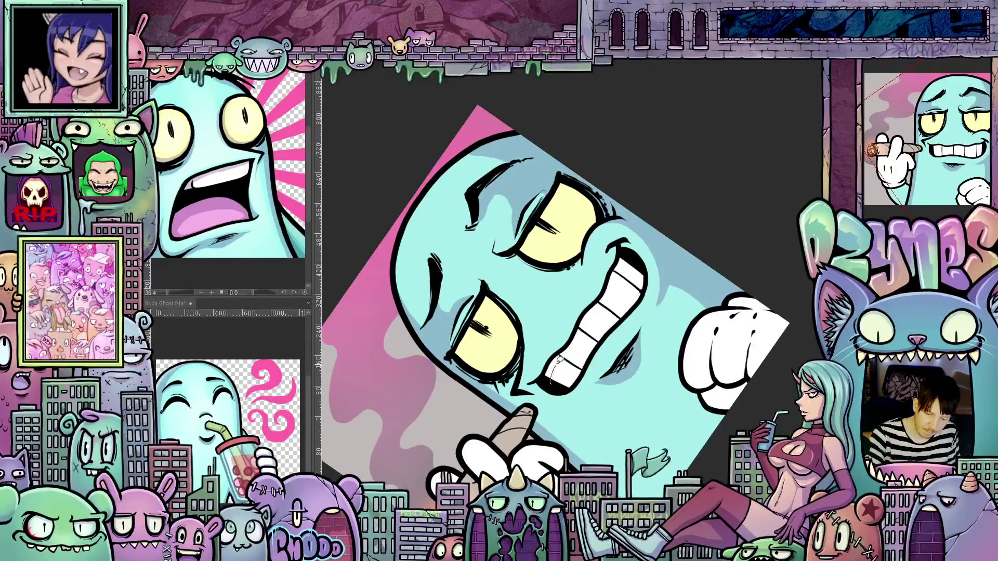
pyautogui.moveTo(575, 340)
pyautogui.mouseDown()
pyautogui.moveTo(627, 267)
pyautogui.moveTo(643, 263)
pyautogui.moveTo(616, 245)
pyautogui.moveTo(555, 347)
pyautogui.mouseUp()
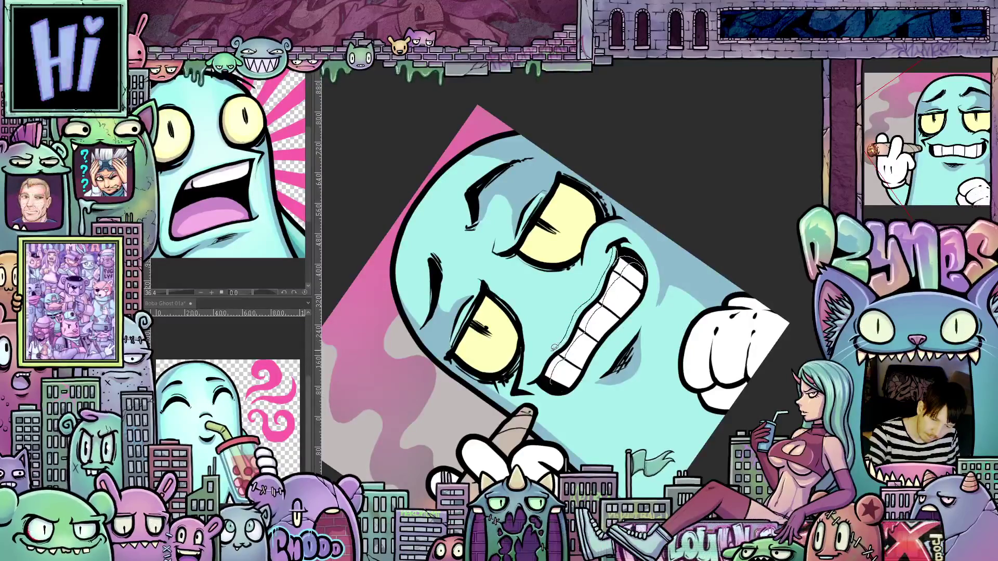
pyautogui.moveTo(552, 381)
pyautogui.mouseDown()
pyautogui.moveTo(652, 311)
pyautogui.moveTo(634, 312)
pyautogui.moveTo(637, 328)
pyautogui.mouseUp()
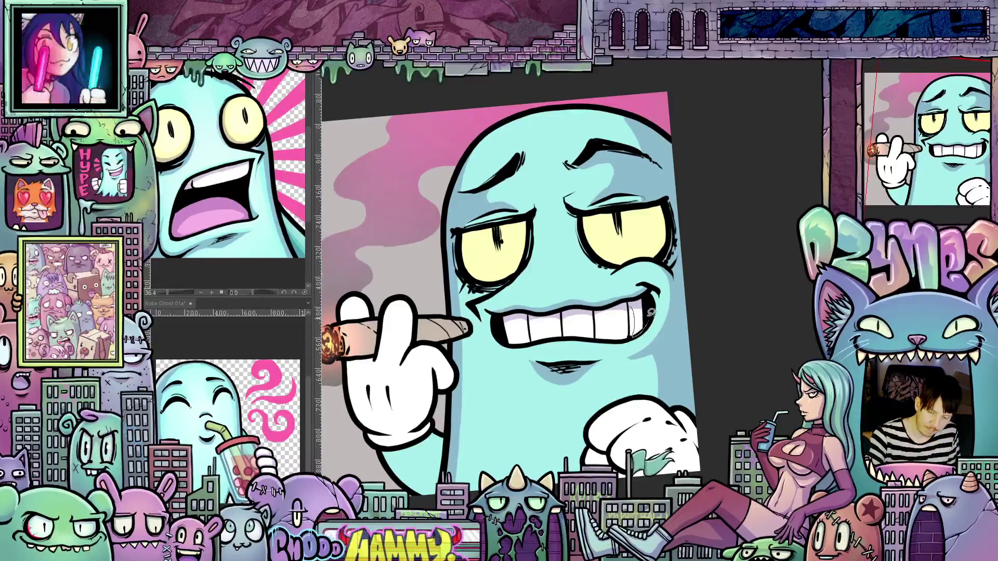
pyautogui.moveTo(627, 395)
pyautogui.mouseDown()
pyautogui.moveTo(715, 363)
pyautogui.moveTo(697, 343)
pyautogui.moveTo(716, 381)
pyautogui.moveTo(643, 312)
pyautogui.moveTo(667, 286)
pyautogui.moveTo(665, 364)
pyautogui.moveTo(700, 387)
pyautogui.moveTo(703, 362)
pyautogui.mouseUp()
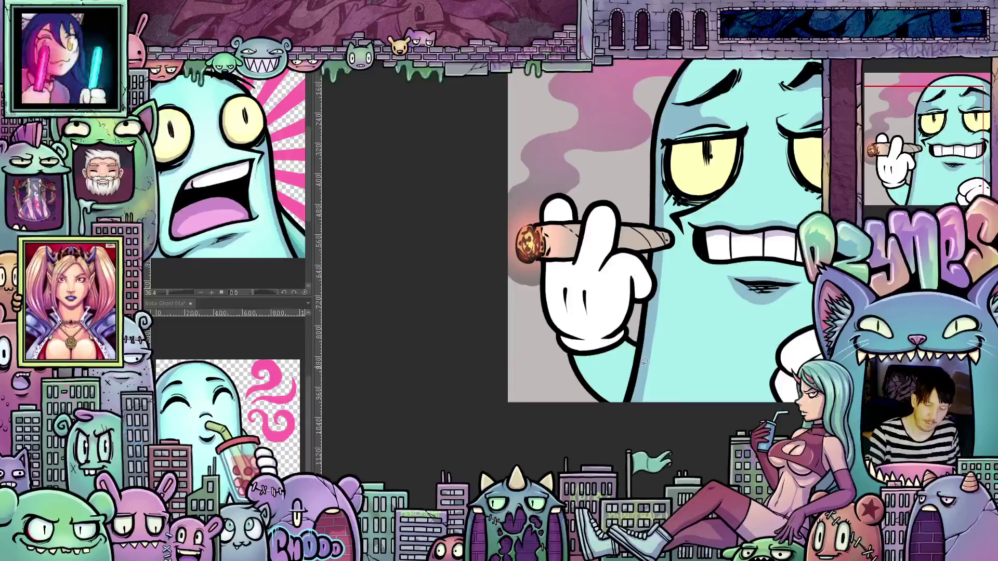
pyautogui.moveTo(625, 347)
pyautogui.mouseDown()
pyautogui.moveTo(614, 366)
pyautogui.moveTo(568, 359)
pyautogui.mouseUp()
pyautogui.moveTo(621, 409); pyautogui.dragTo(640, 331)
pyautogui.moveTo(676, 401); pyautogui.dragTo(683, 420)
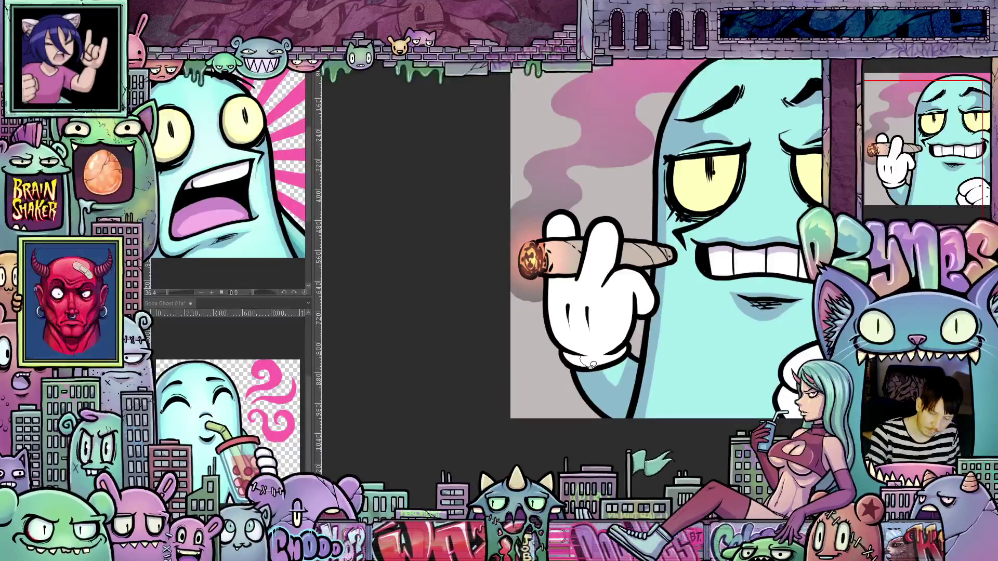
pyautogui.moveTo(584, 352)
pyautogui.mouseDown()
pyautogui.moveTo(587, 338)
pyautogui.moveTo(594, 354)
pyautogui.moveTo(567, 341)
pyautogui.moveTo(560, 296)
pyautogui.moveTo(577, 277)
pyautogui.moveTo(546, 286)
pyautogui.moveTo(549, 333)
pyautogui.moveTo(589, 359)
pyautogui.mouseUp()
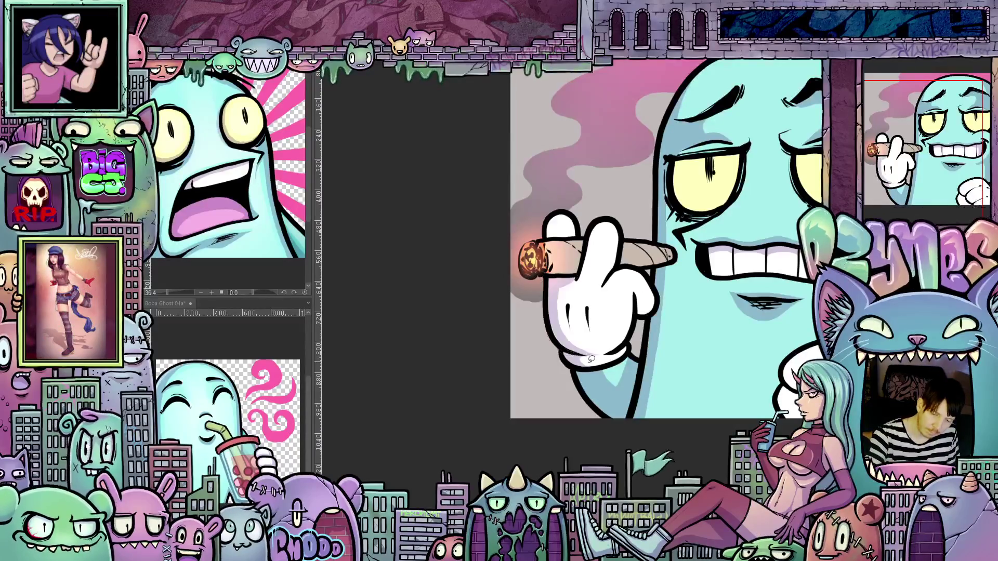
pyautogui.moveTo(688, 391)
pyautogui.mouseDown()
pyautogui.moveTo(693, 446)
pyautogui.moveTo(564, 271)
pyautogui.mouseUp()
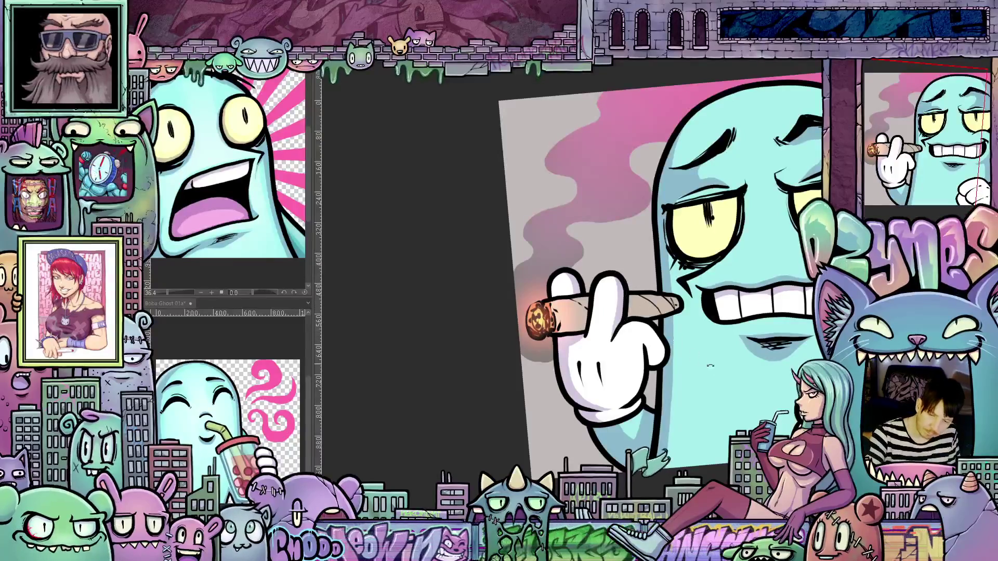
pyautogui.moveTo(621, 296); pyautogui.dragTo(673, 361)
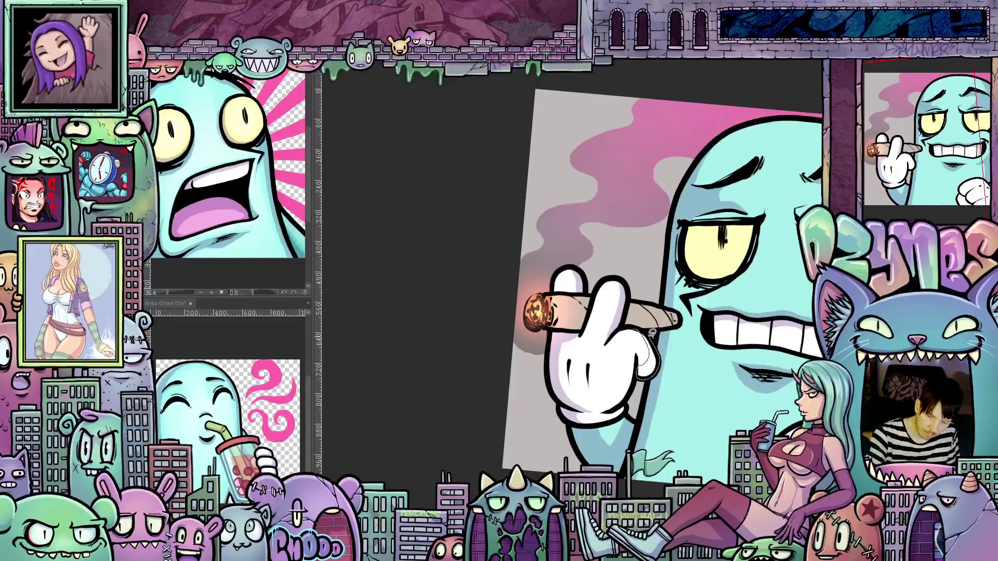
pyautogui.moveTo(647, 336); pyautogui.dragTo(579, 338)
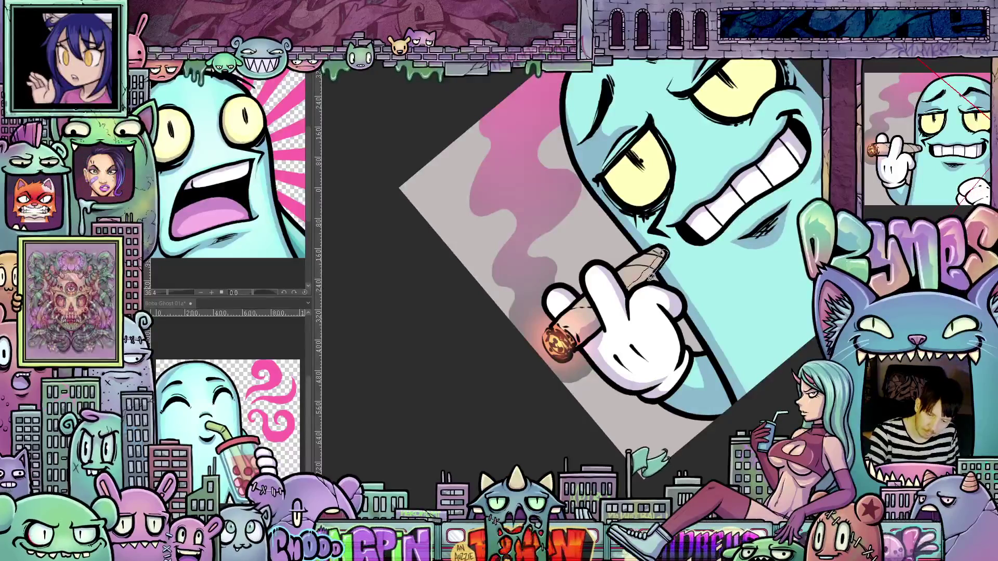
# Step: Draw a thin pen line just below the knuckles of the cigar-holding glove
pyautogui.moveTo(628, 287)
pyautogui.mouseDown()
pyautogui.moveTo(705, 420)
pyautogui.moveTo(576, 361)
pyautogui.mouseUp()
pyautogui.moveTo(490, 385); pyautogui.dragTo(536, 375)
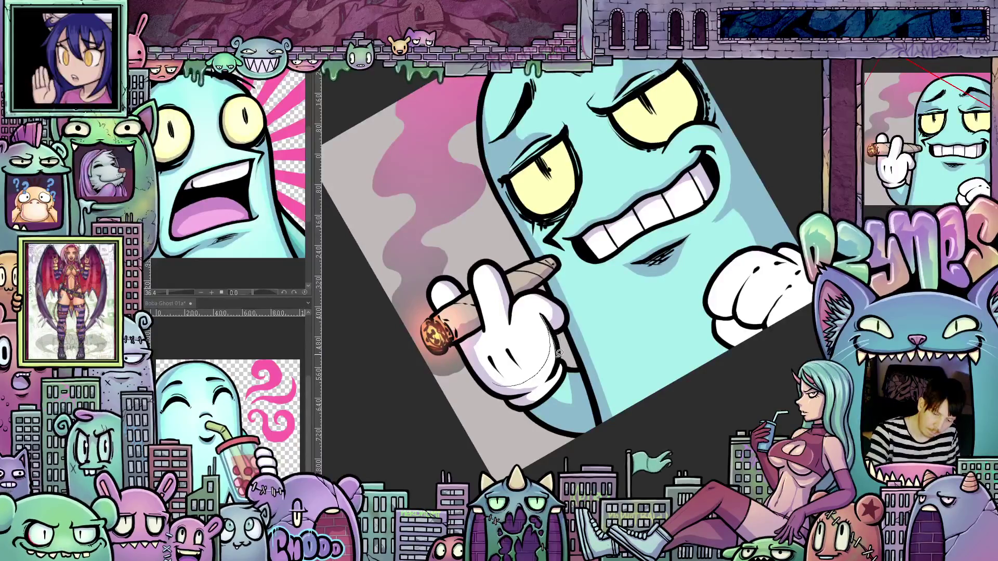
pyautogui.moveTo(528, 395); pyautogui.dragTo(626, 435)
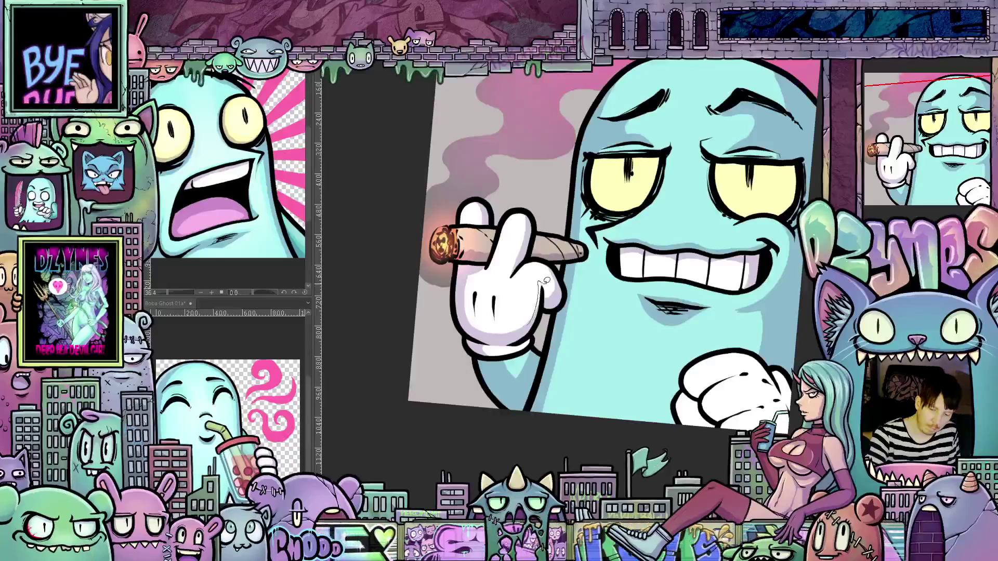
pyautogui.moveTo(594, 398)
pyautogui.mouseDown()
pyautogui.moveTo(665, 397)
pyautogui.moveTo(705, 364)
pyautogui.mouseUp()
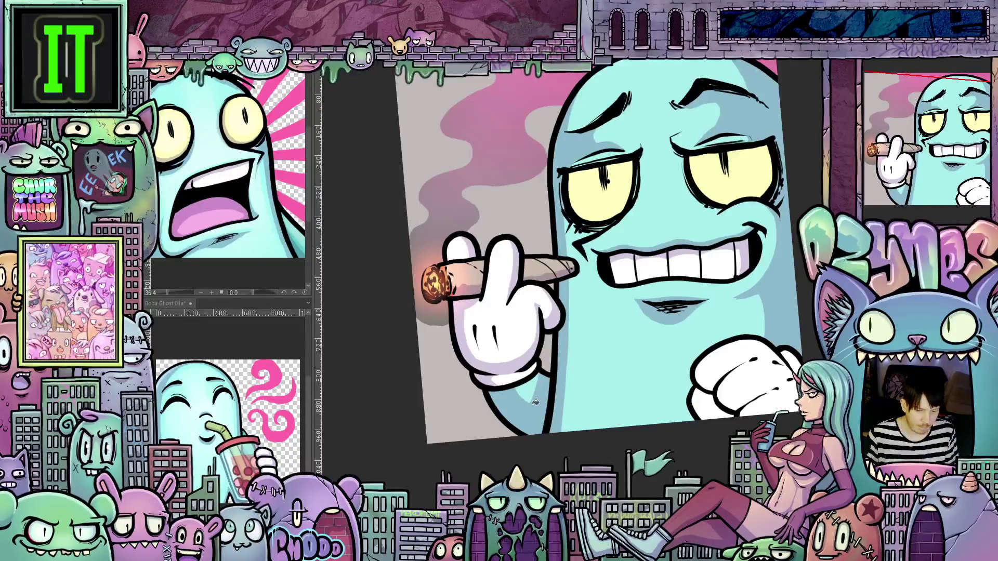
pyautogui.hotkey('ctrl', '0')
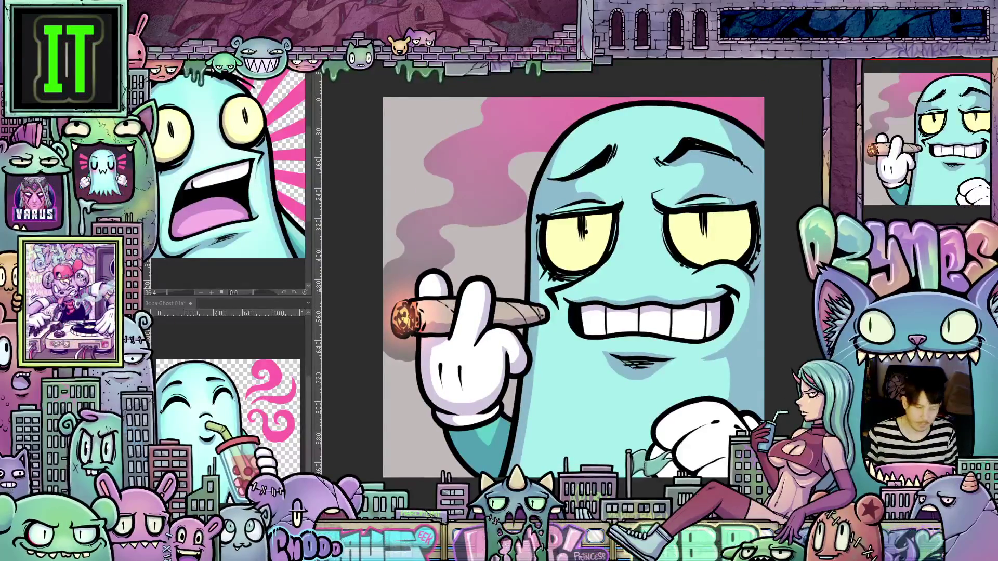
pyautogui.moveTo(572, 260); pyautogui.dragTo(544, 309)
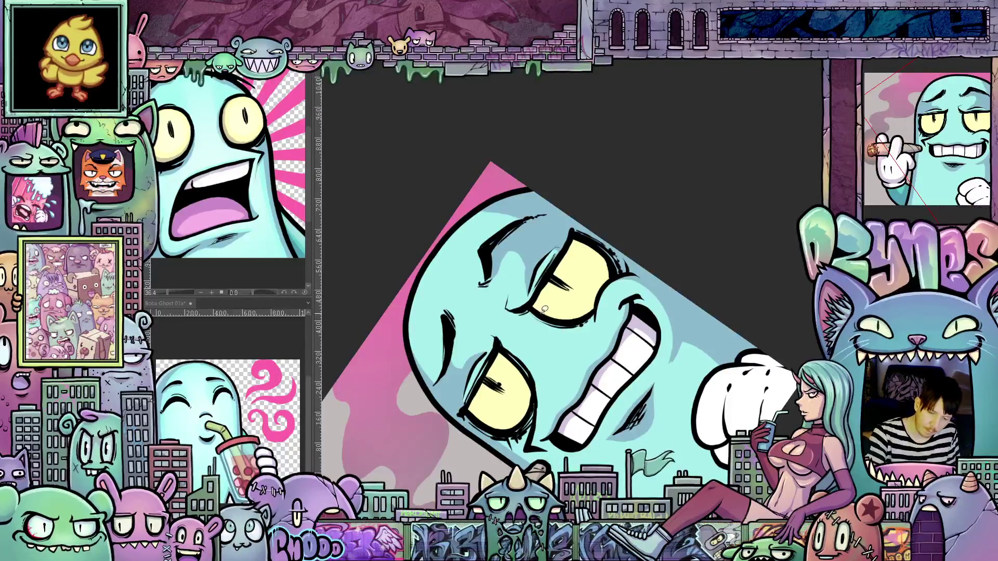
# Step: Lasso-fill darker shadow shapes over the upper eye and across the lower eye
pyautogui.moveTo(560, 283)
pyautogui.mouseDown()
pyautogui.moveTo(585, 239)
pyautogui.moveTo(569, 234)
pyautogui.moveTo(550, 269)
pyautogui.moveTo(538, 312)
pyautogui.moveTo(545, 319)
pyautogui.mouseUp()
pyautogui.moveTo(539, 420); pyautogui.dragTo(628, 380)
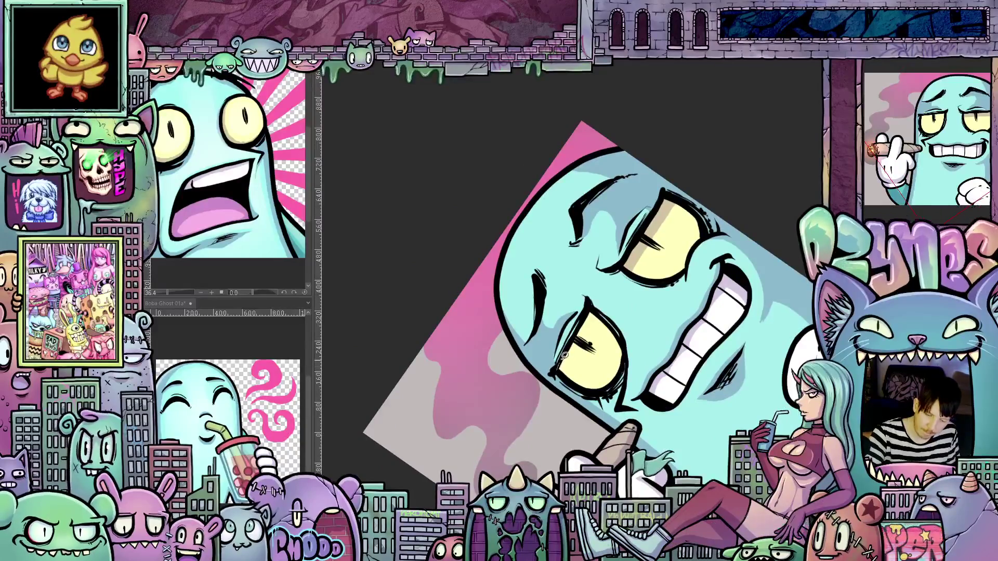
pyautogui.moveTo(591, 307)
pyautogui.mouseDown()
pyautogui.moveTo(599, 325)
pyautogui.moveTo(562, 378)
pyautogui.mouseUp()
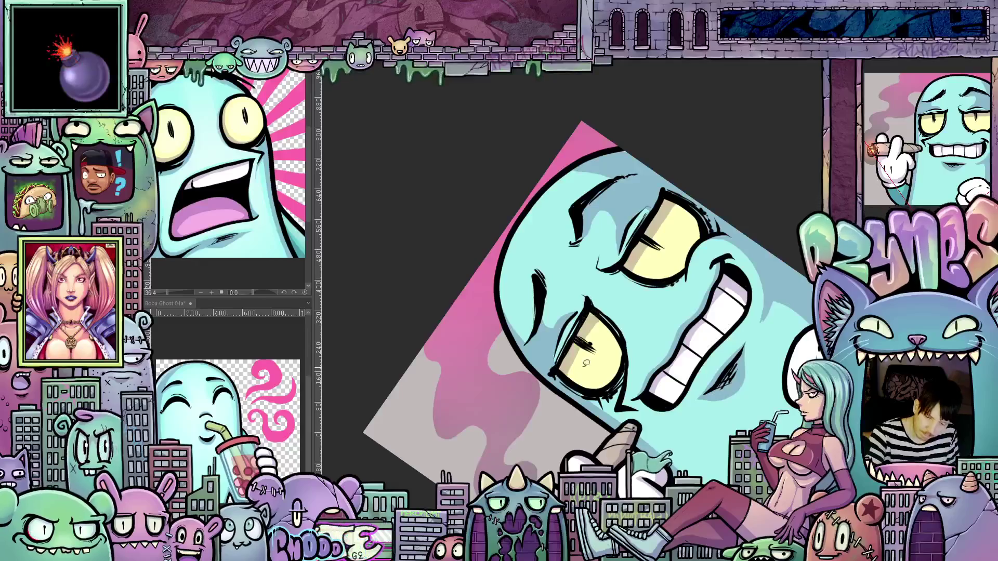
pyautogui.hotkey('ctrl', '0')
pyautogui.moveTo(722, 347)
pyautogui.mouseDown()
pyautogui.moveTo(716, 279)
pyautogui.moveTo(723, 315)
pyautogui.moveTo(710, 328)
pyautogui.moveTo(728, 312)
pyautogui.moveTo(713, 278)
pyautogui.moveTo(671, 359)
pyautogui.moveTo(602, 406)
pyautogui.moveTo(592, 378)
pyautogui.moveTo(613, 334)
pyautogui.moveTo(603, 341)
pyautogui.moveTo(586, 401)
pyautogui.mouseUp()
pyautogui.moveTo(669, 440); pyautogui.dragTo(618, 316)
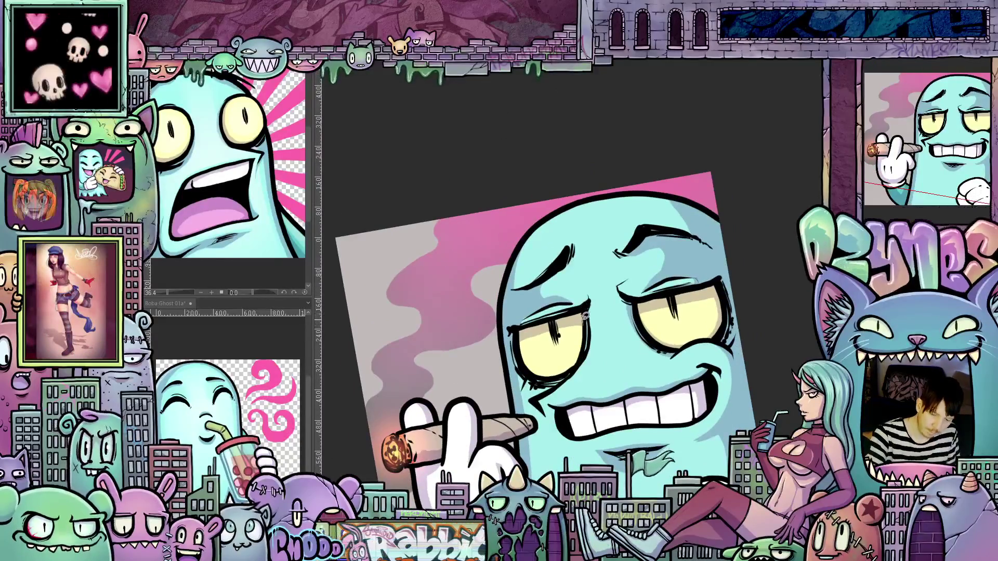
# Step: Ink a curve along the left eye's edge and darken its lower edge
pyautogui.moveTo(568, 381); pyautogui.dragTo(594, 317)
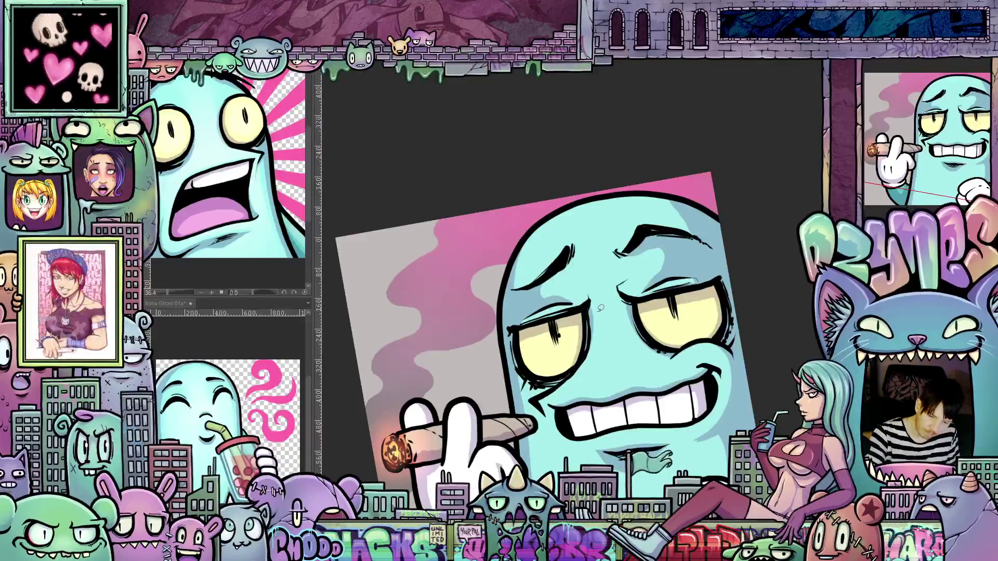
pyautogui.moveTo(564, 380)
pyautogui.mouseDown()
pyautogui.moveTo(682, 331)
pyautogui.moveTo(668, 340)
pyautogui.mouseUp()
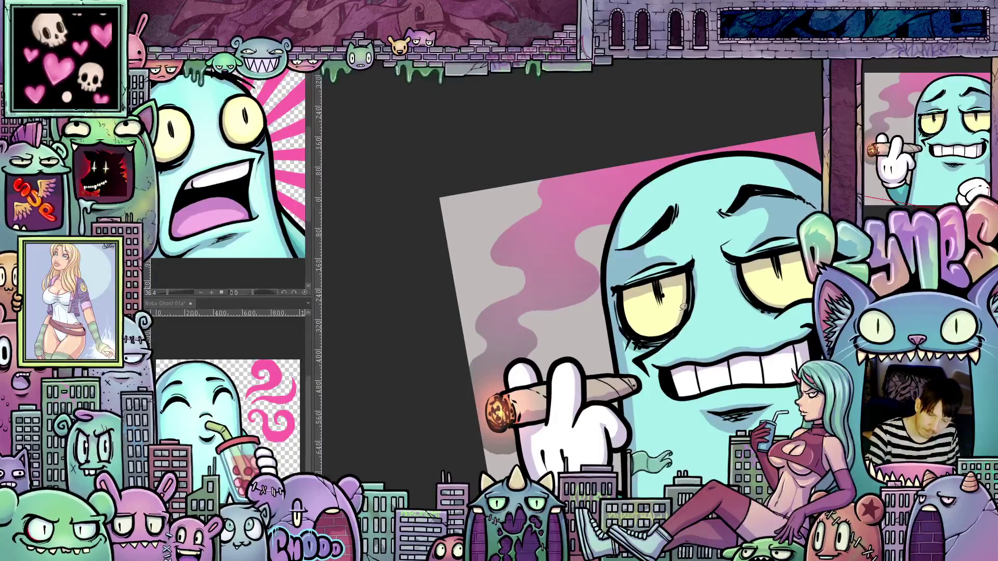
pyautogui.moveTo(686, 298)
pyautogui.mouseDown()
pyautogui.moveTo(656, 328)
pyautogui.moveTo(630, 315)
pyautogui.moveTo(670, 330)
pyautogui.moveTo(690, 306)
pyautogui.mouseUp()
# Step: Lasso-fill a shadow shape along the lower edge of the clenched fist
pyautogui.moveTo(774, 352)
pyautogui.mouseDown()
pyautogui.moveTo(779, 377)
pyautogui.moveTo(714, 284)
pyautogui.moveTo(740, 253)
pyautogui.mouseUp()
pyautogui.moveTo(760, 367)
pyautogui.mouseDown()
pyautogui.moveTo(723, 343)
pyautogui.moveTo(631, 365)
pyautogui.mouseUp()
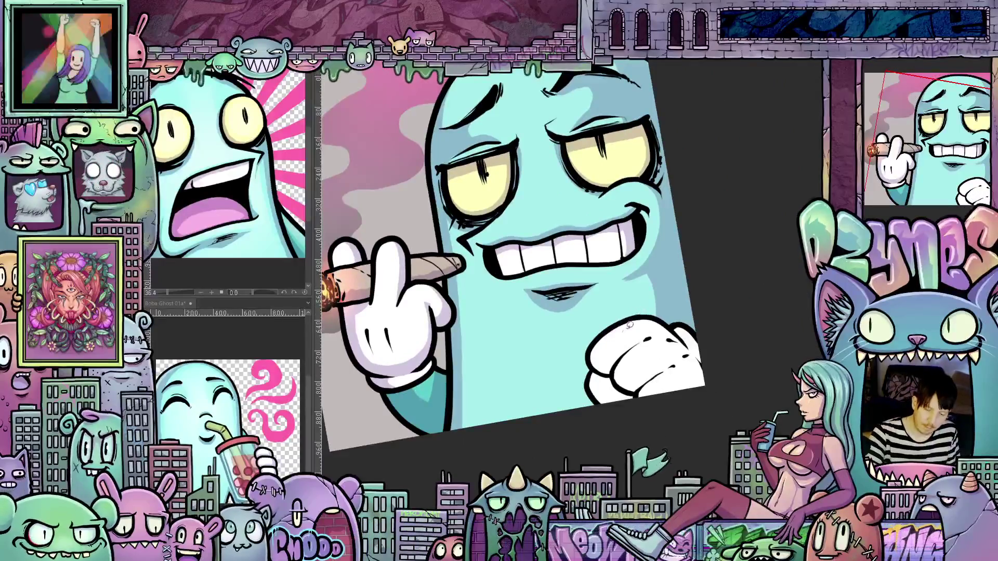
pyautogui.moveTo(607, 353)
pyautogui.mouseDown()
pyautogui.moveTo(666, 399)
pyautogui.moveTo(605, 407)
pyautogui.mouseUp()
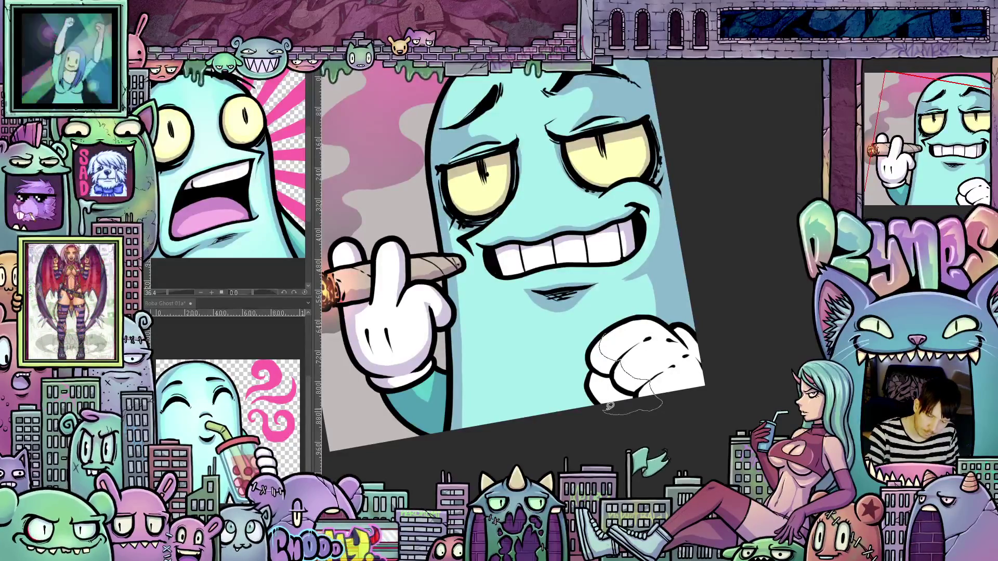
pyautogui.moveTo(611, 405)
pyautogui.mouseDown()
pyautogui.moveTo(617, 385)
pyautogui.moveTo(591, 392)
pyautogui.moveTo(604, 330)
pyautogui.moveTo(647, 325)
pyautogui.moveTo(577, 334)
pyautogui.moveTo(608, 333)
pyautogui.moveTo(650, 395)
pyautogui.moveTo(673, 390)
pyautogui.mouseUp()
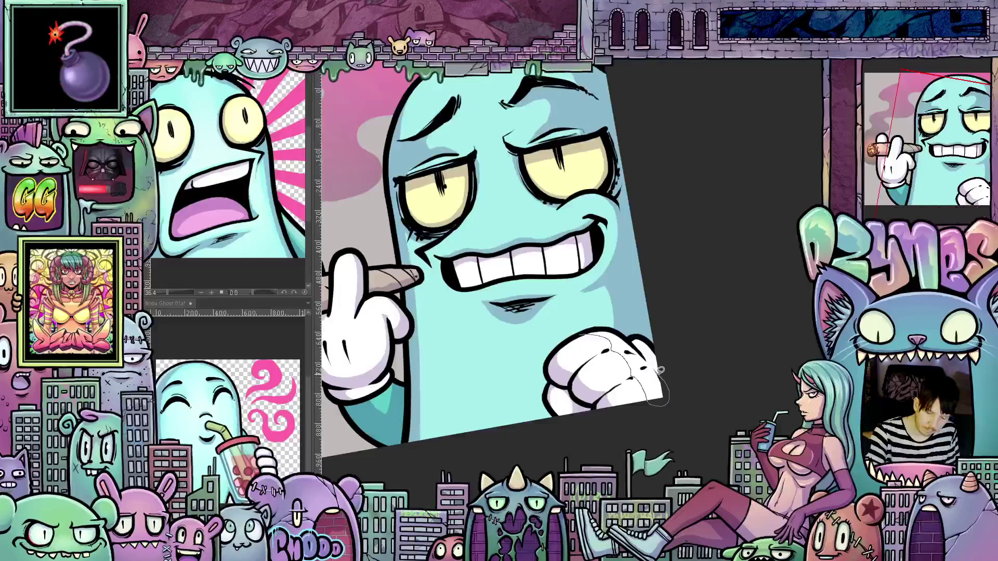
pyautogui.moveTo(600, 326); pyautogui.dragTo(600, 326)
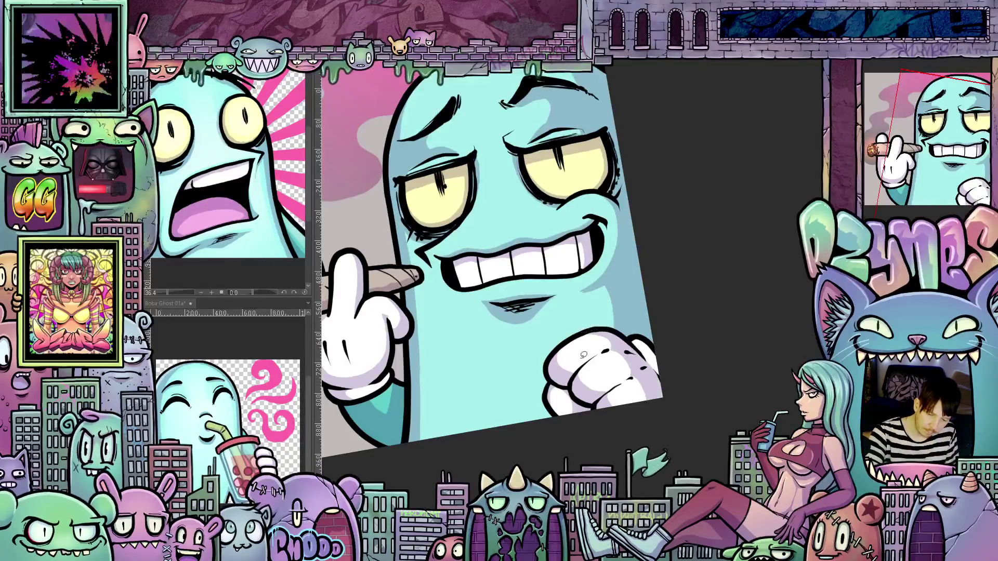
pyautogui.moveTo(647, 442)
pyautogui.mouseDown()
pyautogui.moveTo(715, 437)
pyautogui.moveTo(665, 373)
pyautogui.mouseUp()
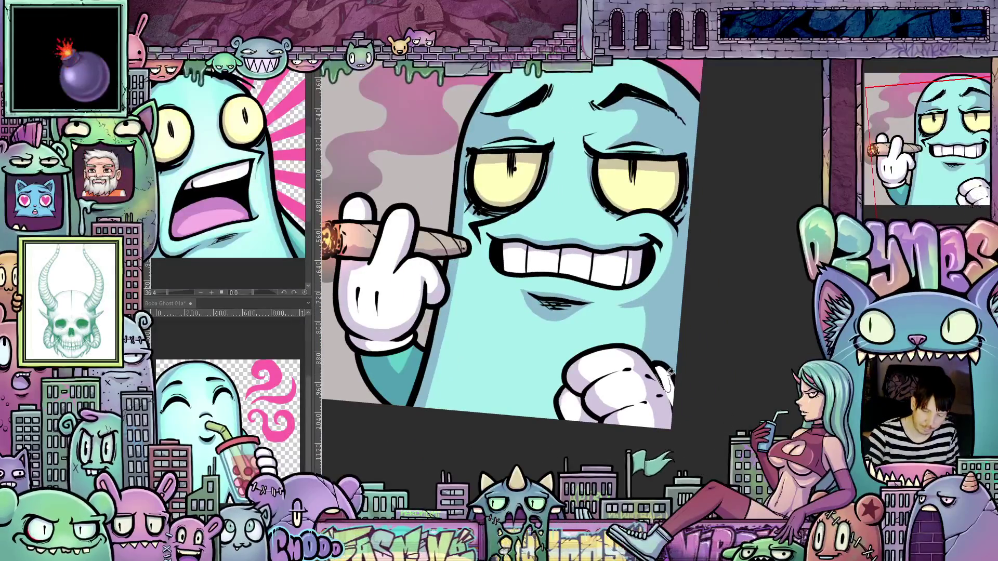
pyautogui.moveTo(520, 372)
pyautogui.mouseDown()
pyautogui.moveTo(691, 429)
pyautogui.moveTo(673, 431)
pyautogui.moveTo(670, 468)
pyautogui.moveTo(650, 465)
pyautogui.moveTo(618, 486)
pyautogui.moveTo(535, 331)
pyautogui.mouseUp()
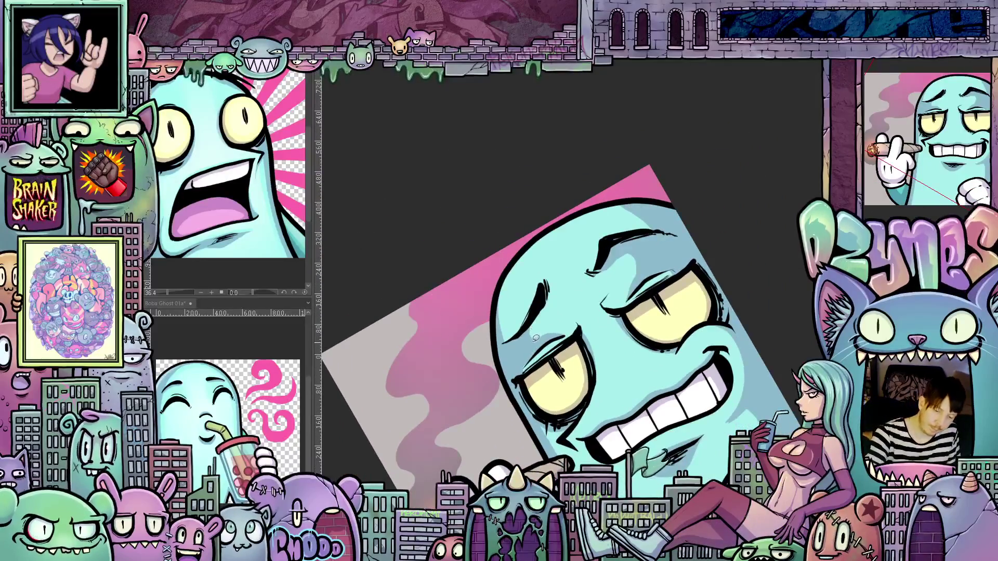
pyautogui.moveTo(546, 292); pyautogui.dragTo(540, 500)
pyautogui.moveTo(692, 422); pyautogui.dragTo(737, 400)
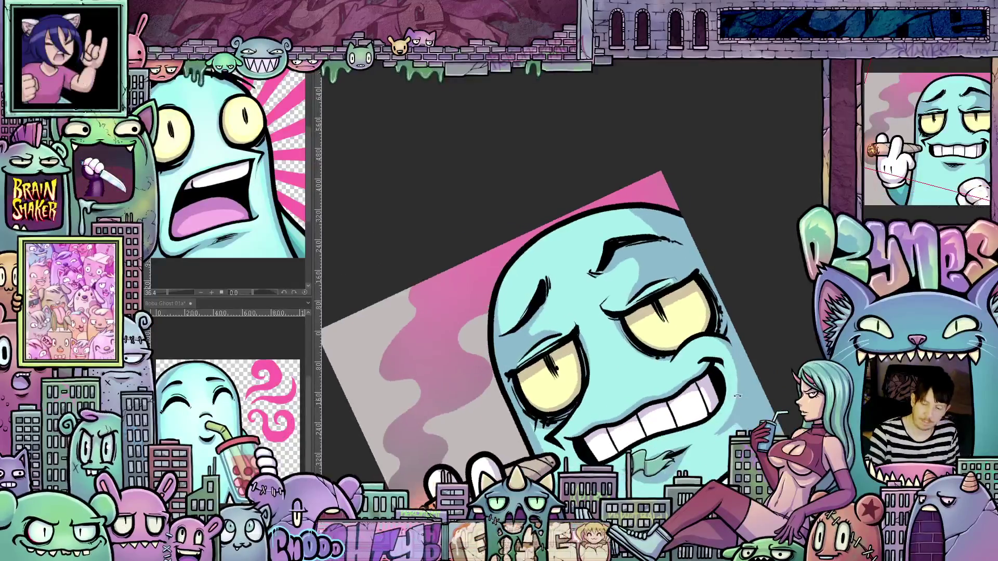
pyautogui.moveTo(639, 373); pyautogui.dragTo(717, 364)
pyautogui.scroll(3, 745, 368)
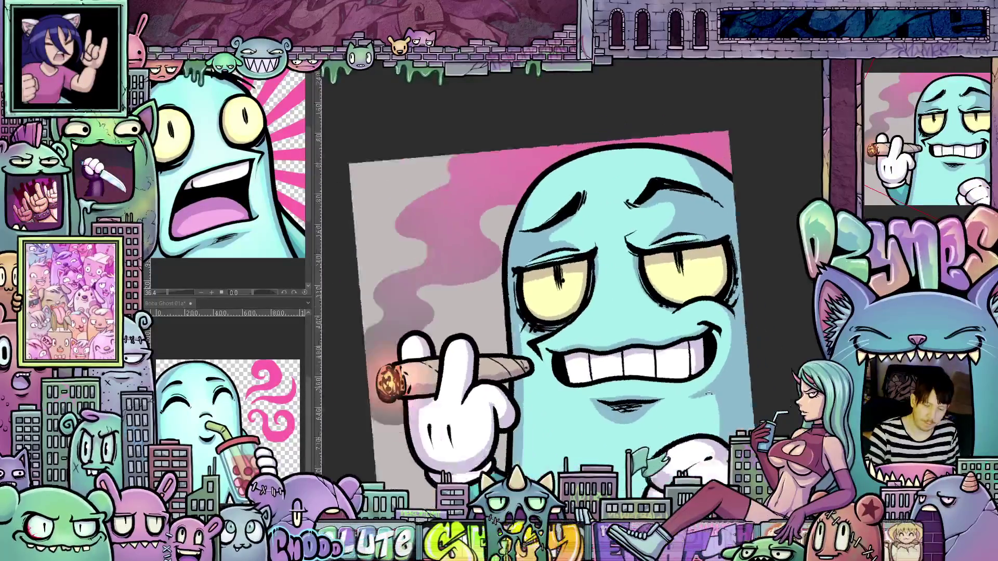
pyautogui.moveTo(656, 405)
pyautogui.mouseDown()
pyautogui.moveTo(744, 397)
pyautogui.moveTo(748, 352)
pyautogui.mouseUp()
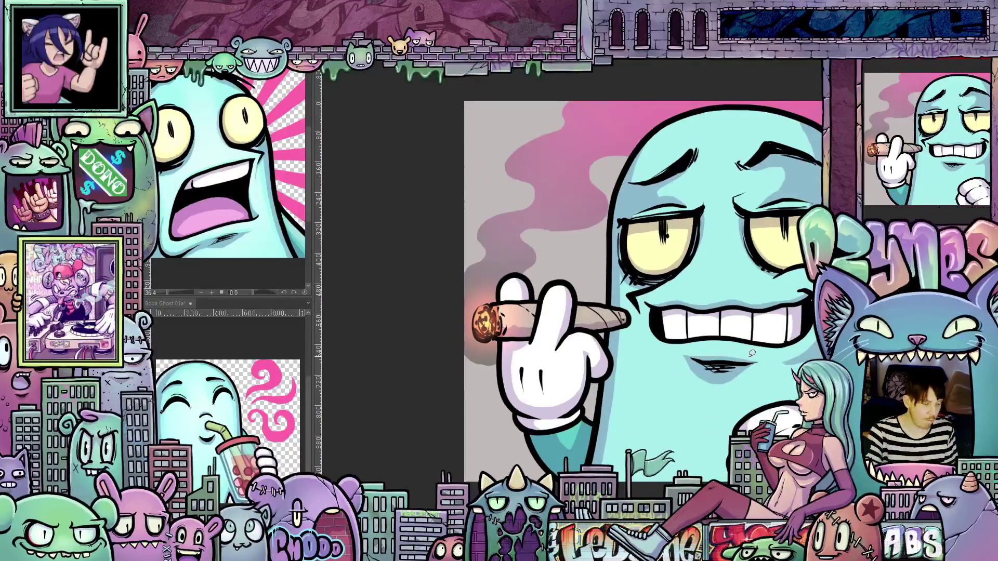
pyautogui.scroll(-1, 752, 353)
pyautogui.scroll(-2, 710, 385)
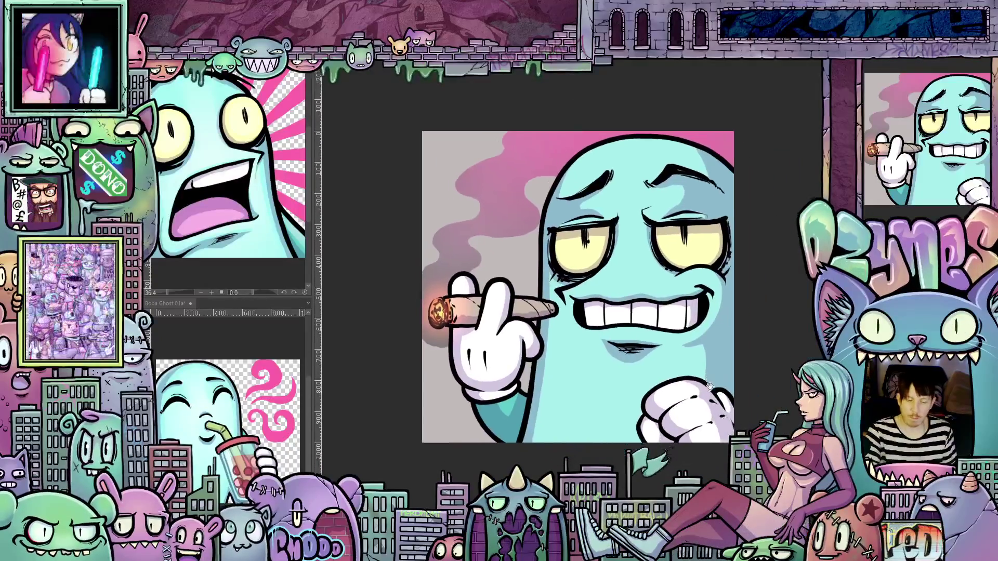
pyautogui.moveTo(709, 384); pyautogui.dragTo(742, 398)
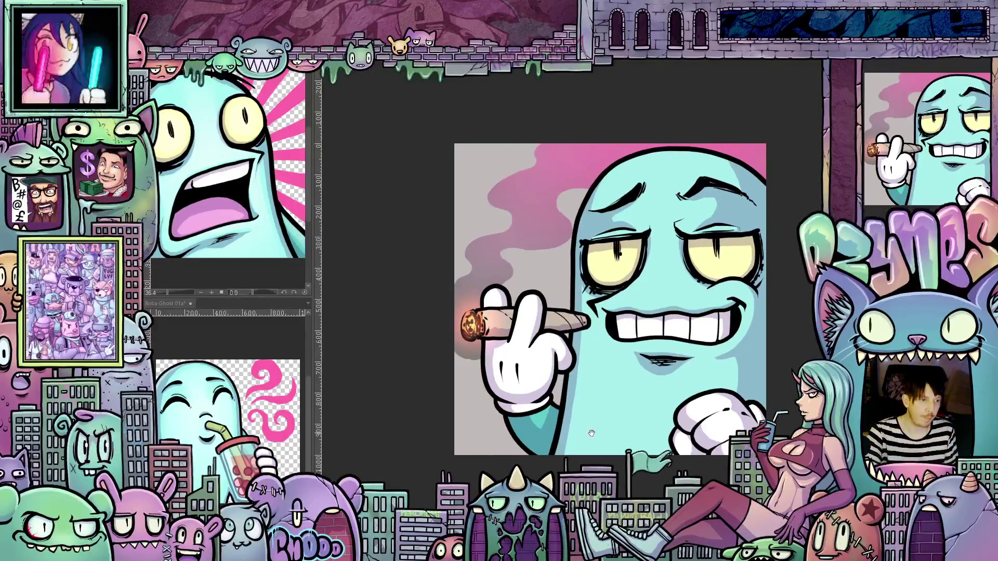
pyautogui.moveTo(590, 433); pyautogui.dragTo(697, 412)
pyautogui.moveTo(606, 323); pyautogui.dragTo(602, 358)
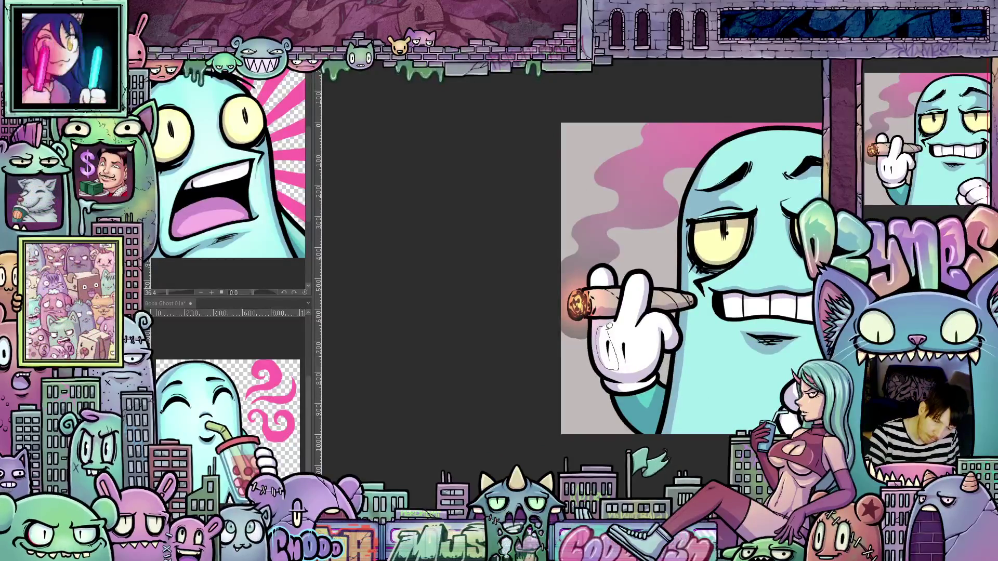
pyautogui.hotkey('ctrl', 'z')
pyautogui.moveTo(702, 412); pyautogui.dragTo(675, 448)
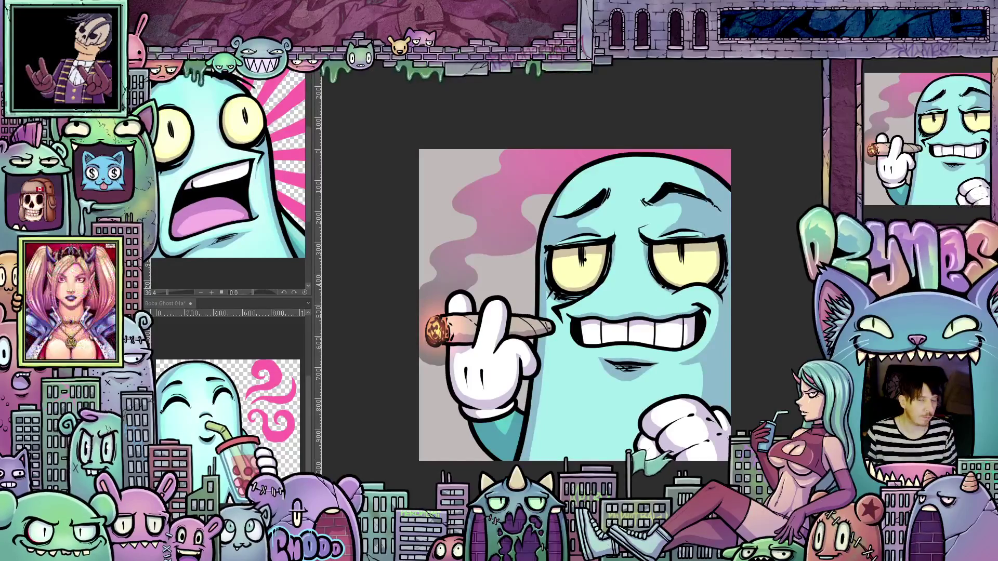
pyautogui.scroll(-2, 743, 367)
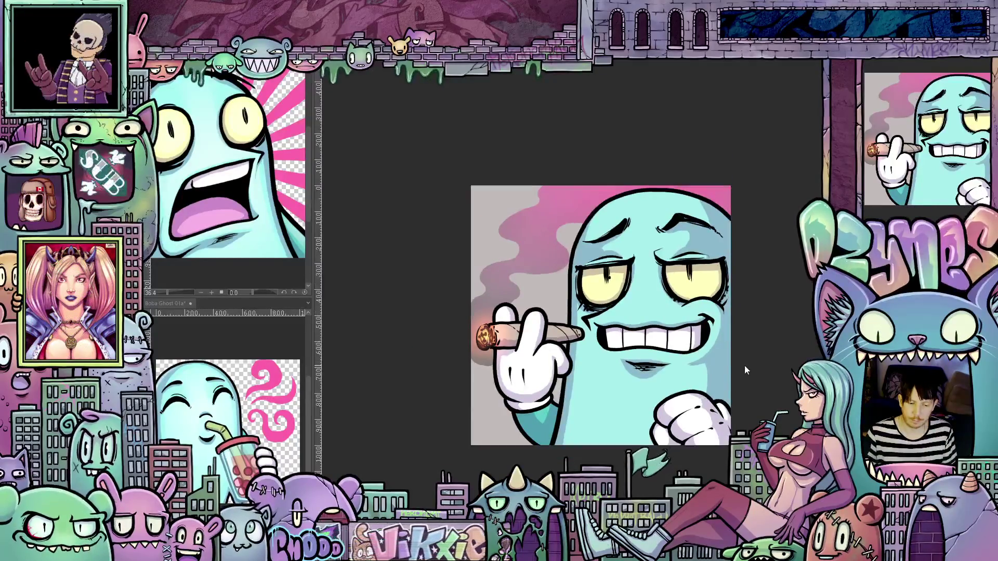
# Step: Select the ghost's entire body area with the Auto Select magic wand
pyautogui.scroll(2, 747, 364)
pyautogui.moveTo(742, 373)
pyautogui.mouseDown()
pyautogui.moveTo(772, 352)
pyautogui.moveTo(735, 373)
pyautogui.mouseUp()
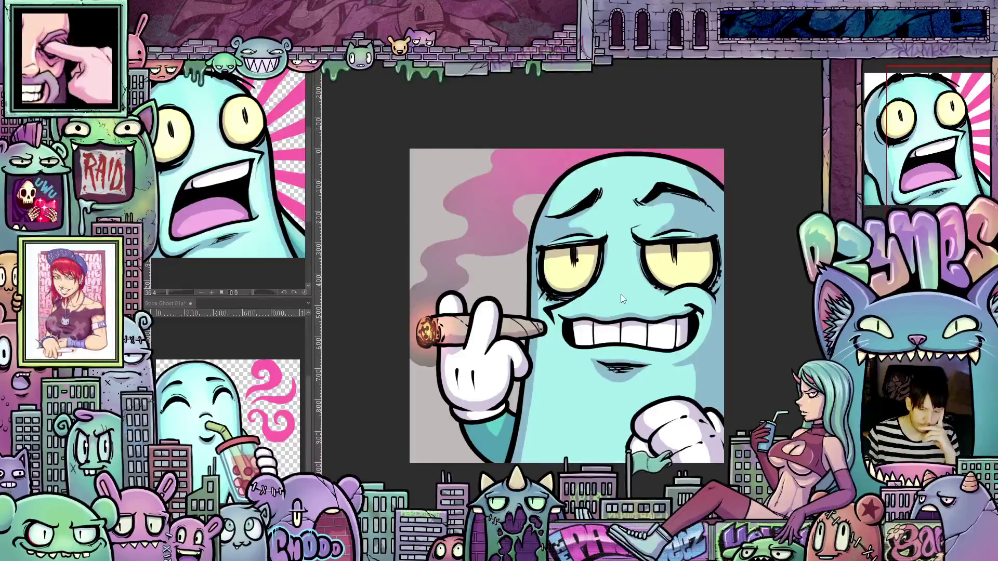
pyautogui.click(633, 306)
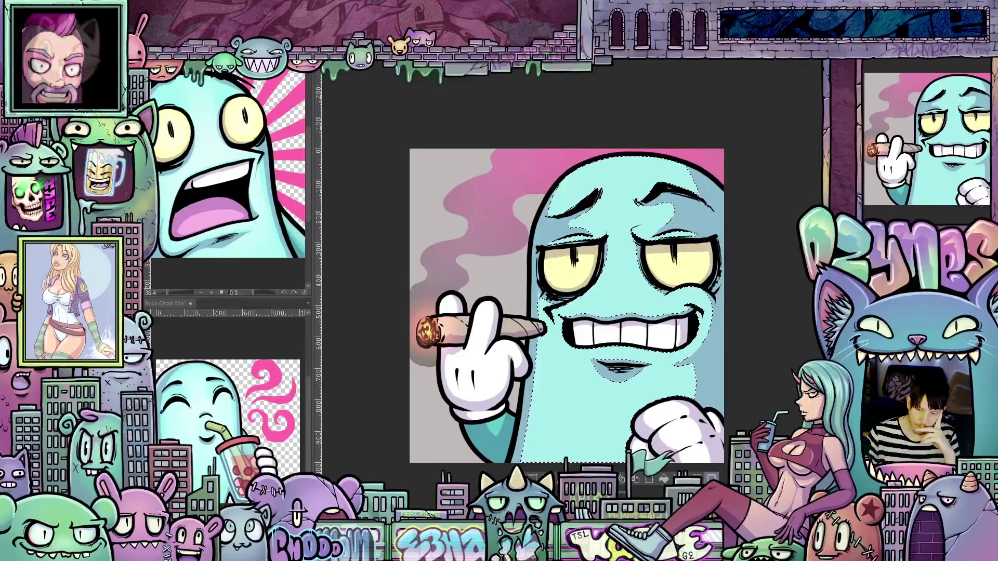
# Step: Check the layer blend mode, adjust brush size with [ and ], then undo to compare shading
pyautogui.click(908, 75)
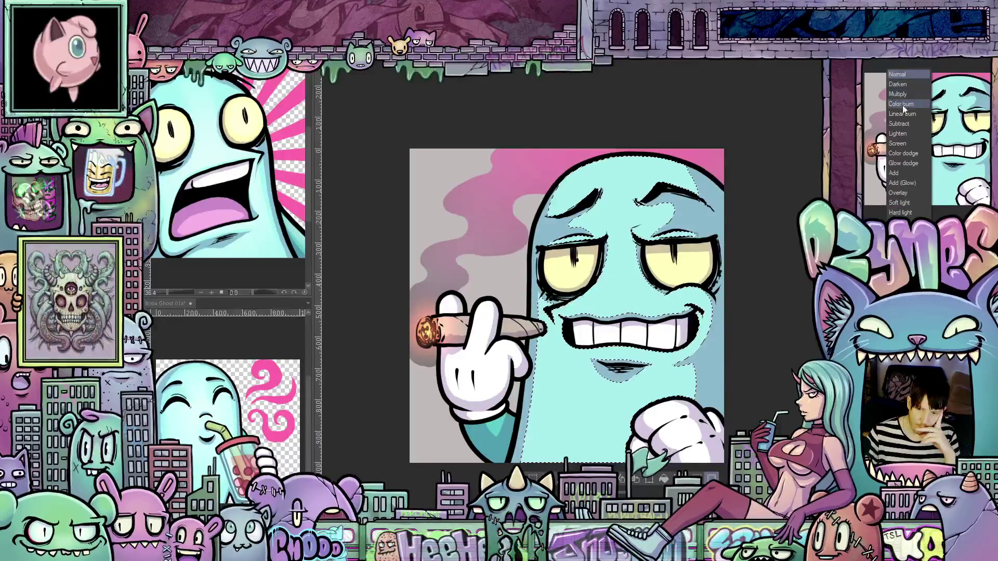
pyautogui.click(906, 204)
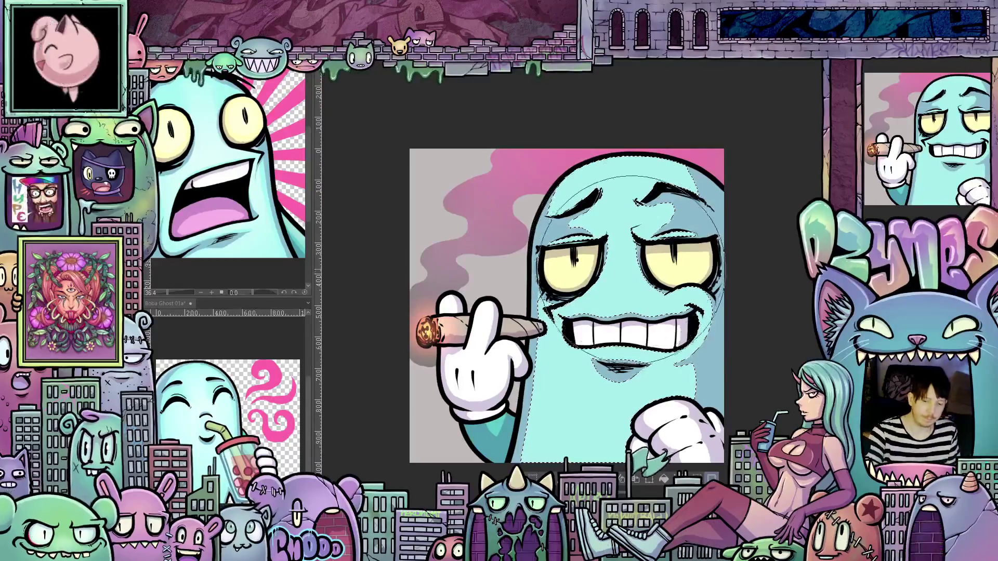
pyautogui.press('[')
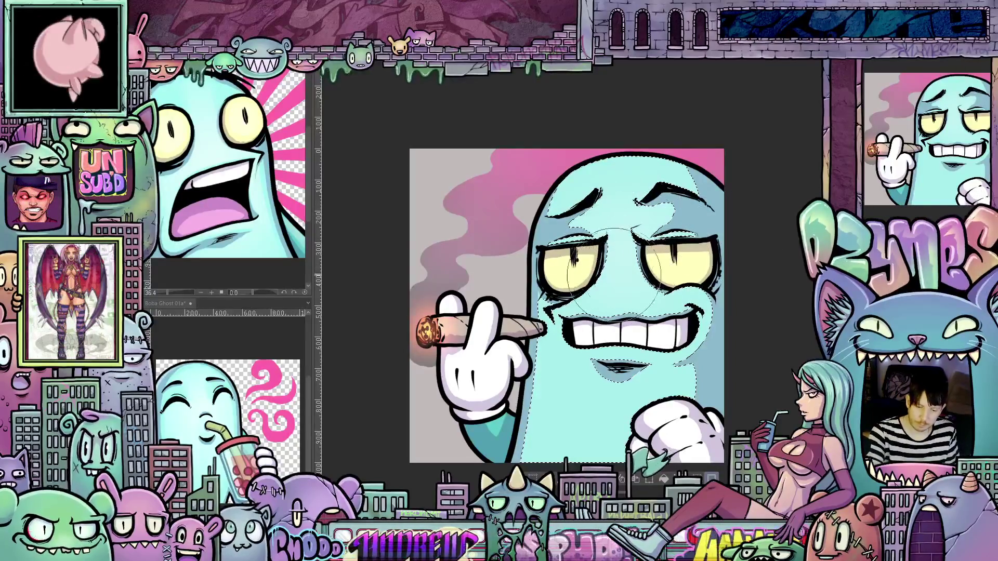
pyautogui.press(']')
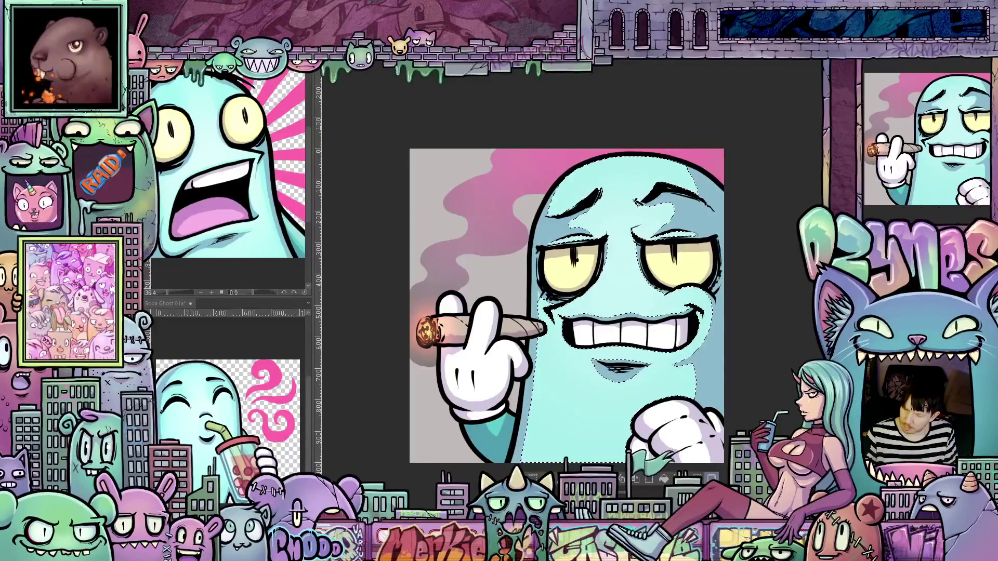
pyautogui.hotkey('ctrl', 'z')
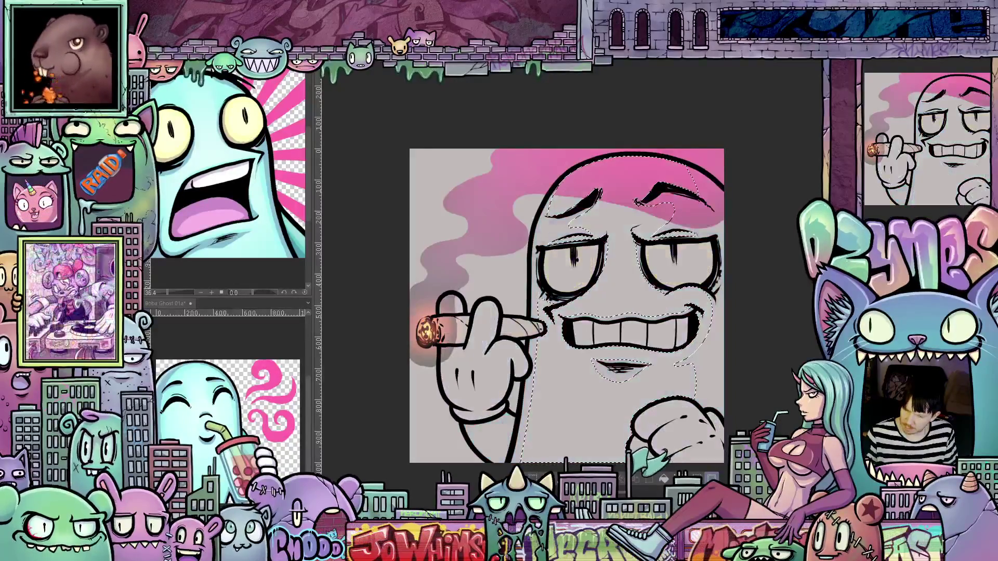
pyautogui.hotkey('ctrl', 'y')
pyautogui.hotkey('ctrl', 'z')
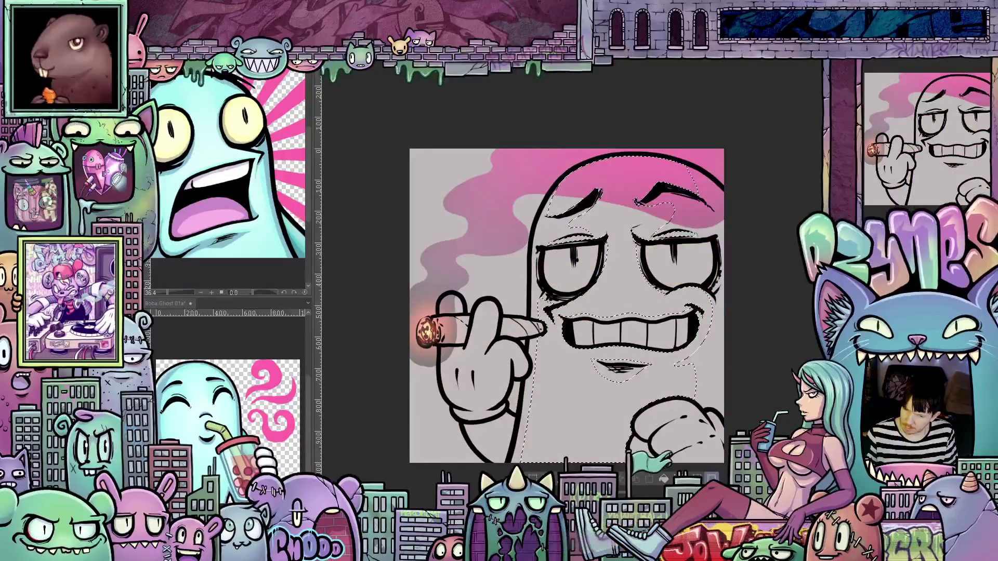
pyautogui.hotkey('ctrl', 'y')
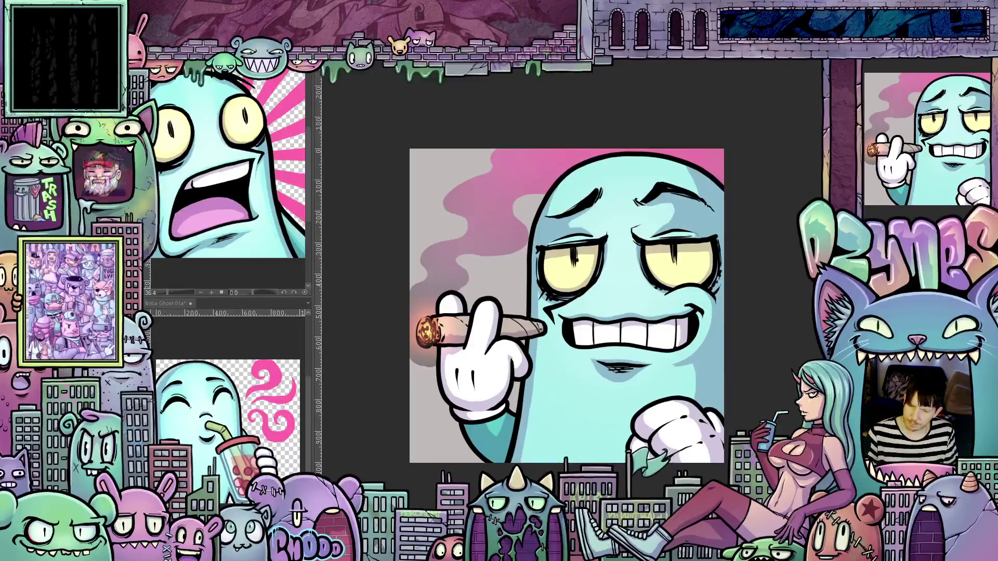
pyautogui.hotkey('ctrl', '-')
pyautogui.scroll(-2, 765, 415)
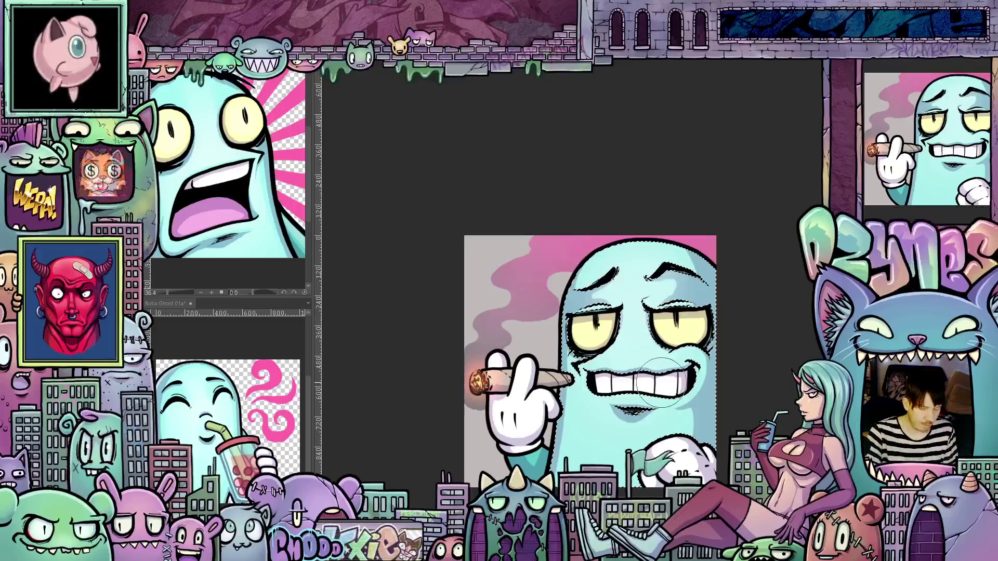
# Step: Tilt the canvas to inspect the art, deselect the ghost, and reset rotation upright
pyautogui.moveTo(741, 414)
pyautogui.mouseDown()
pyautogui.moveTo(748, 387)
pyautogui.moveTo(594, 286)
pyautogui.mouseUp()
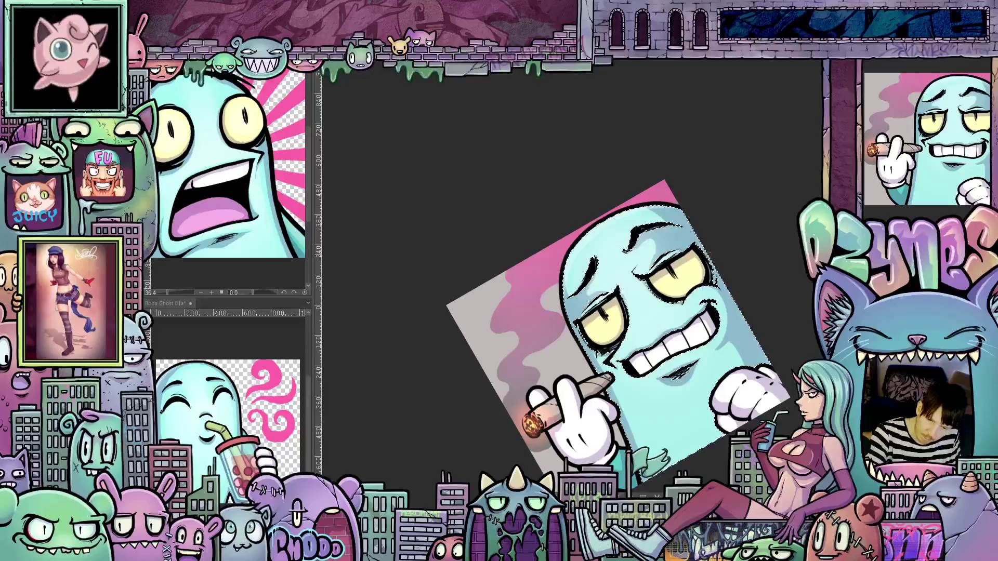
pyautogui.press('^')
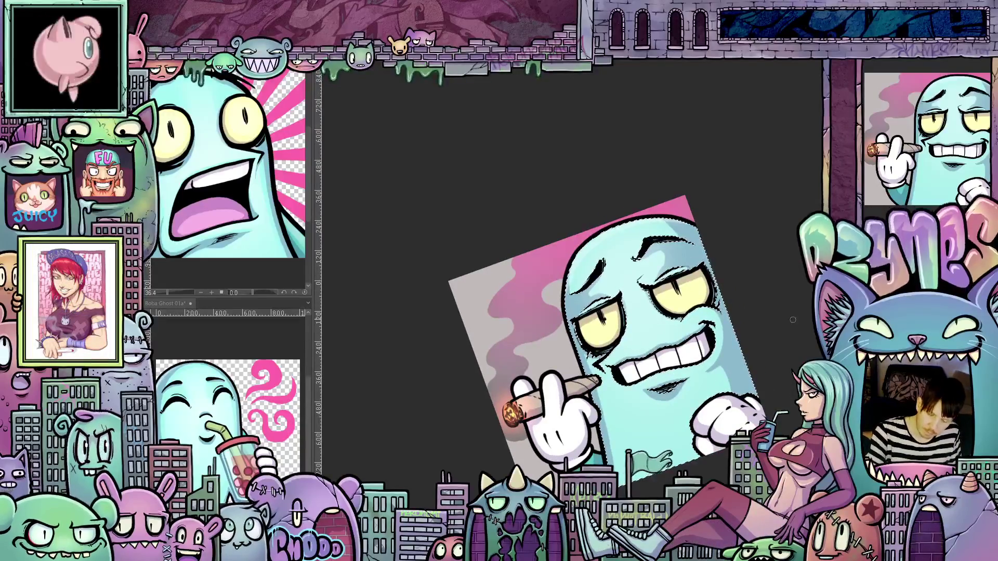
pyautogui.hotkey('ctrl', 'd')
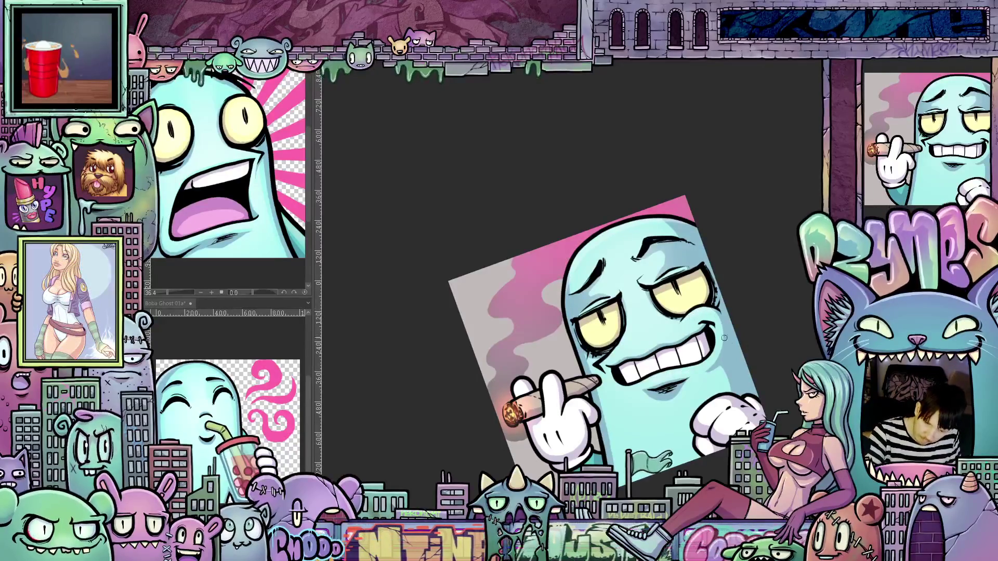
pyautogui.hotkey('ctrl', '@')
# Step: Pan the artwork and rotate the view through several tilts to review the shading
pyautogui.moveTo(681, 330); pyautogui.dragTo(778, 360)
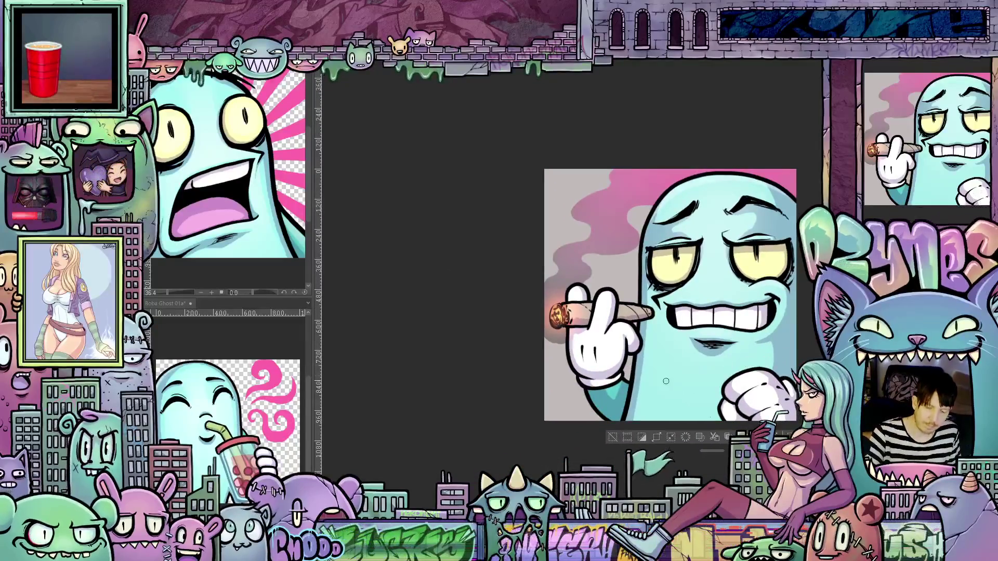
pyautogui.moveTo(669, 378)
pyautogui.mouseDown()
pyautogui.moveTo(716, 397)
pyautogui.moveTo(700, 401)
pyautogui.mouseUp()
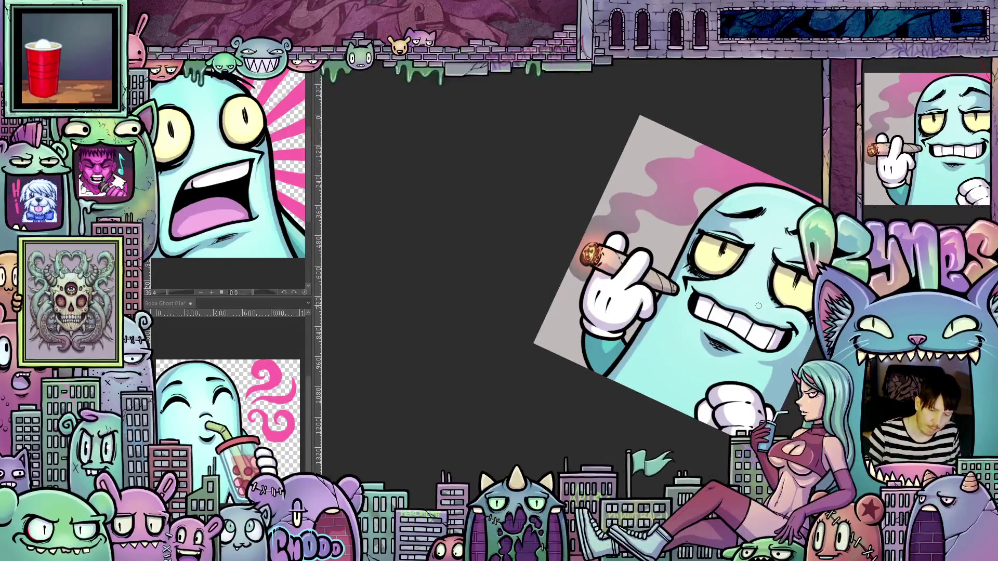
pyautogui.moveTo(597, 335)
pyautogui.mouseDown()
pyautogui.moveTo(714, 419)
pyautogui.moveTo(627, 327)
pyautogui.mouseUp()
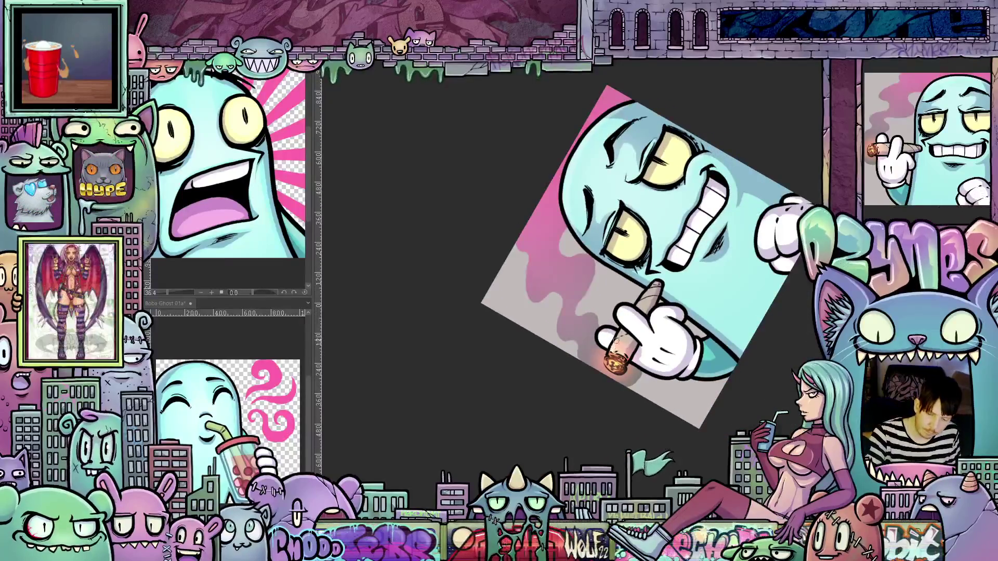
pyautogui.moveTo(659, 281); pyautogui.dragTo(672, 315)
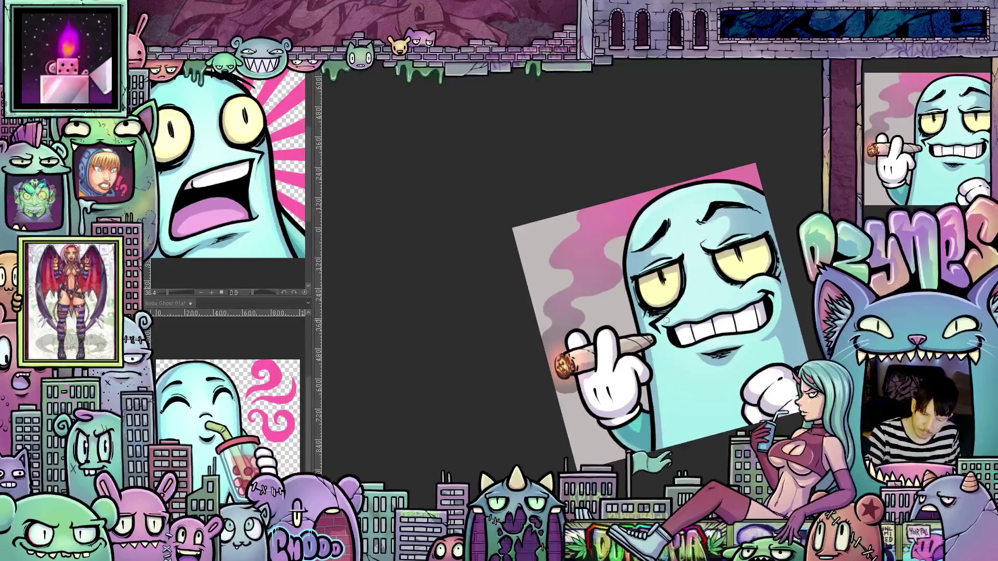
pyautogui.moveTo(688, 281)
pyautogui.mouseDown()
pyautogui.moveTo(698, 384)
pyautogui.moveTo(748, 368)
pyautogui.mouseUp()
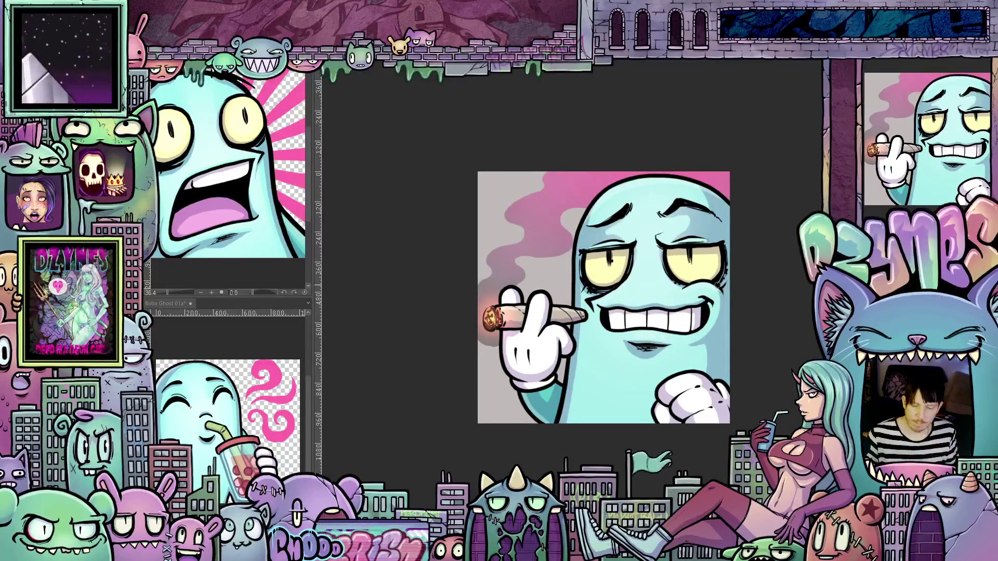
# Step: Zoom in, Auto Select both eye whites, undo twice, and centre the ghost's face
pyautogui.scroll(1, 711, 304)
pyautogui.scroll(1, 711, 304)
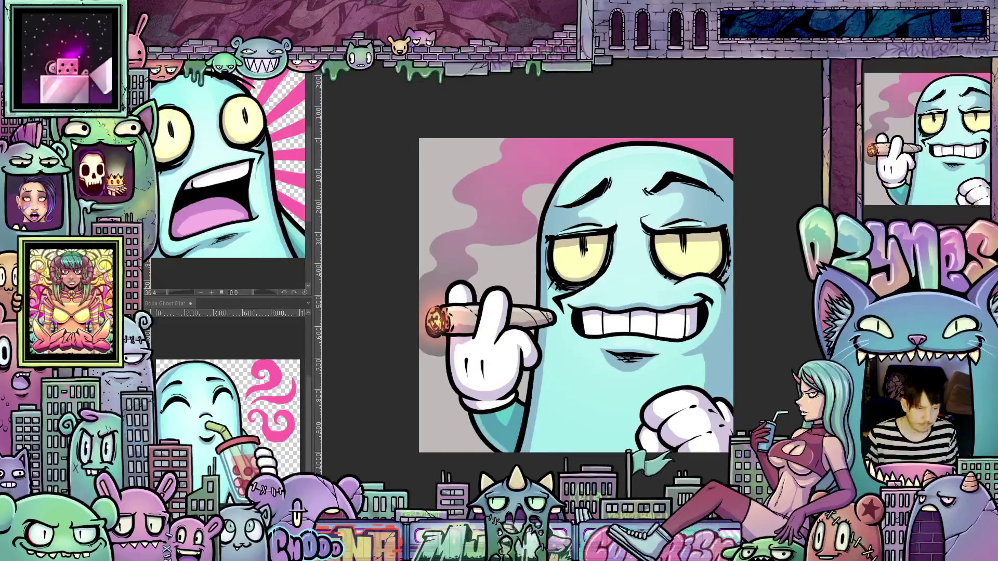
pyautogui.click(650, 268)
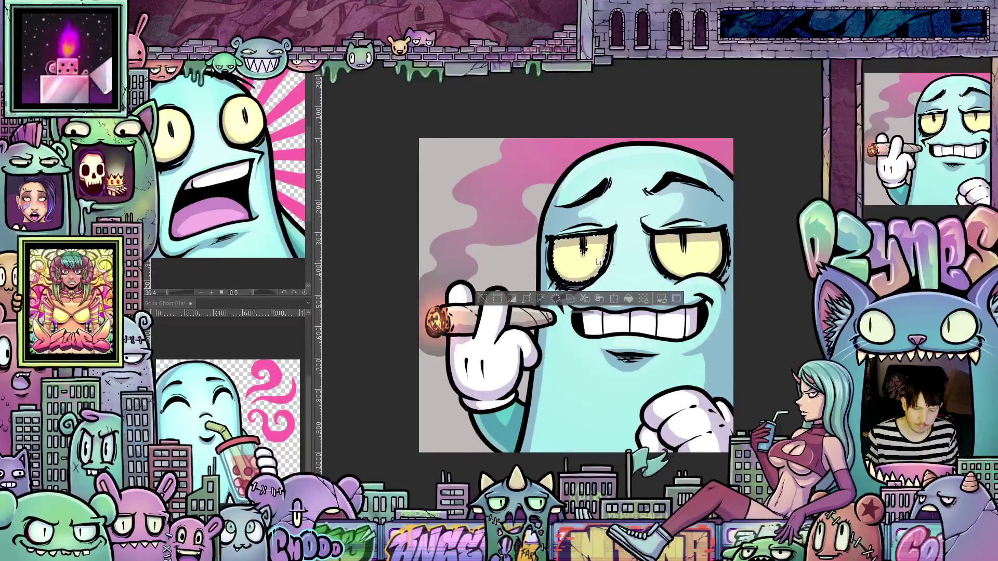
pyautogui.keyDown('shift'); pyautogui.click(689, 268); pyautogui.keyUp('shift')
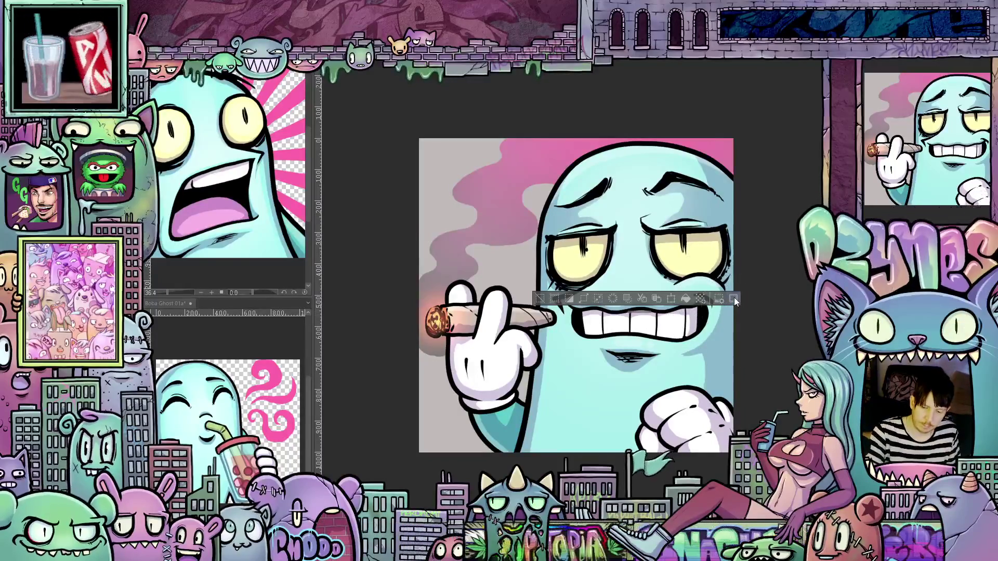
pyautogui.hotkey('ctrl', 'z')
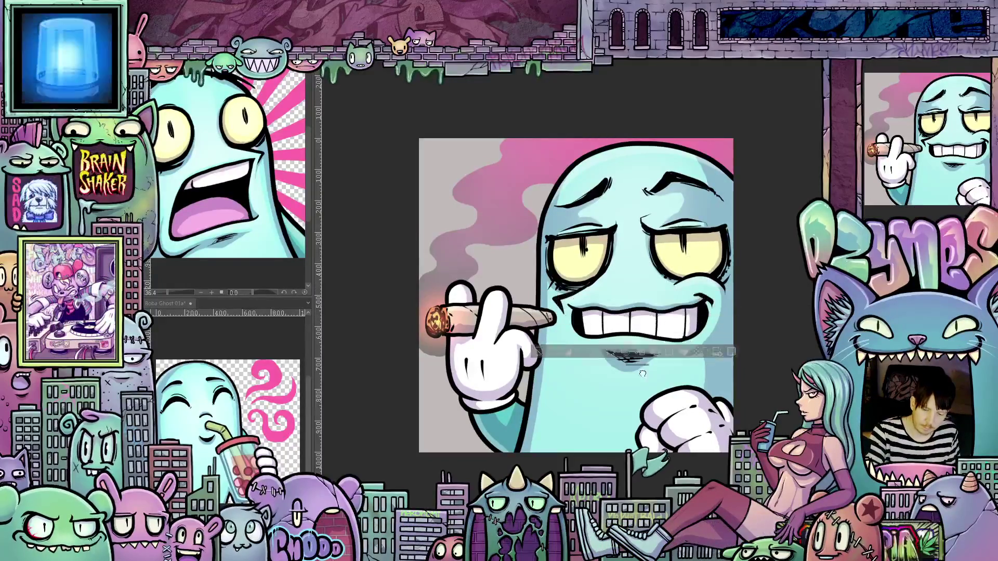
pyautogui.hotkey('ctrl', 'z')
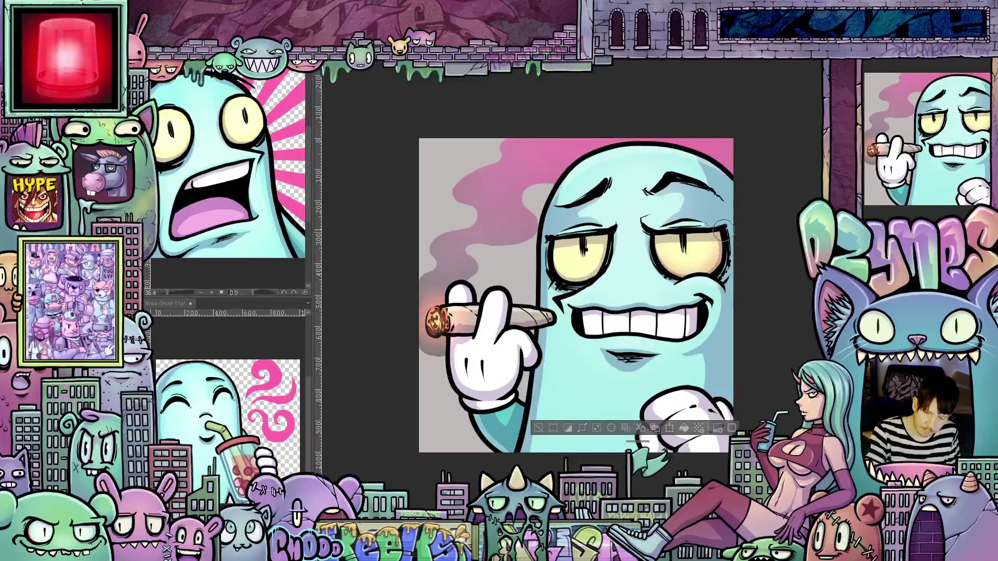
pyautogui.moveTo(620, 320); pyautogui.dragTo(662, 358)
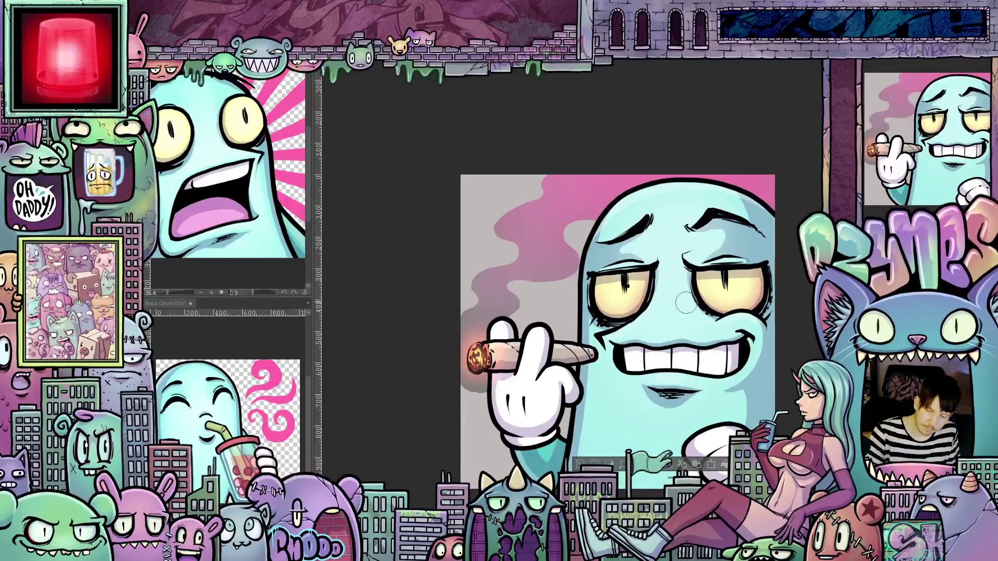
# Step: Zoom in, shrink the brush, and paint a soft shadow stroke inside the right eye white
pyautogui.scroll(5, 759, 301)
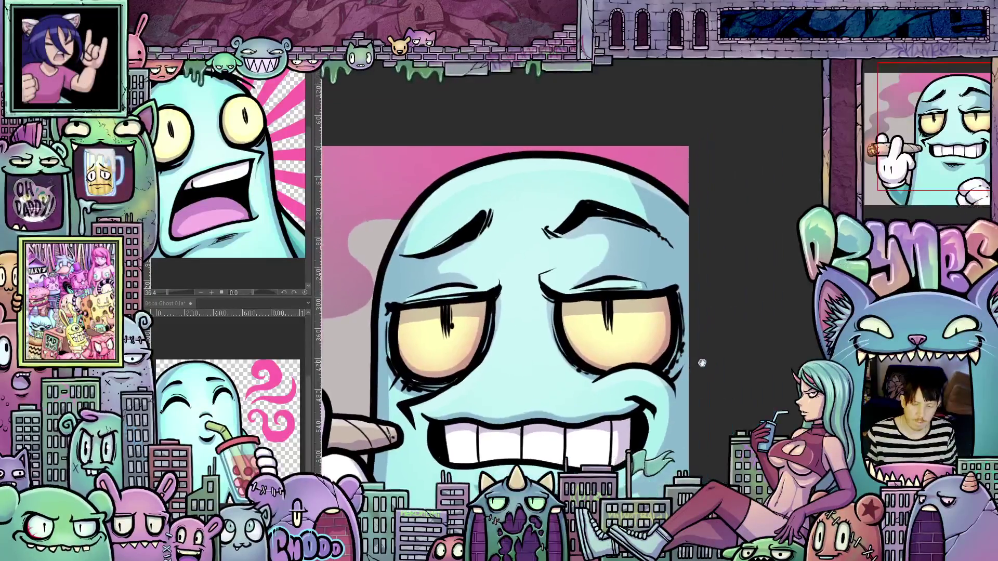
pyautogui.press('[')
pyautogui.press('[')
pyautogui.press('[')
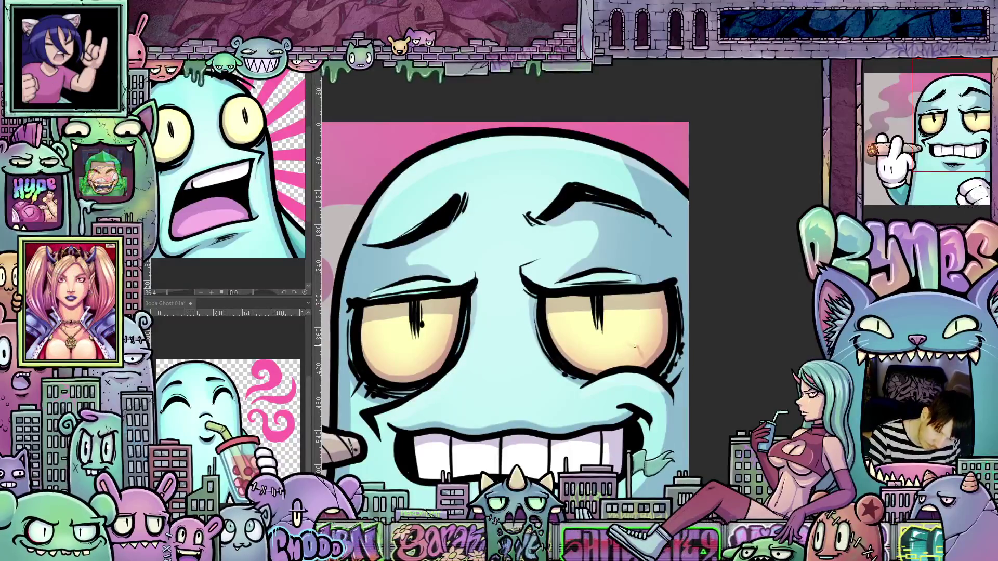
pyautogui.moveTo(627, 335); pyautogui.dragTo(617, 345)
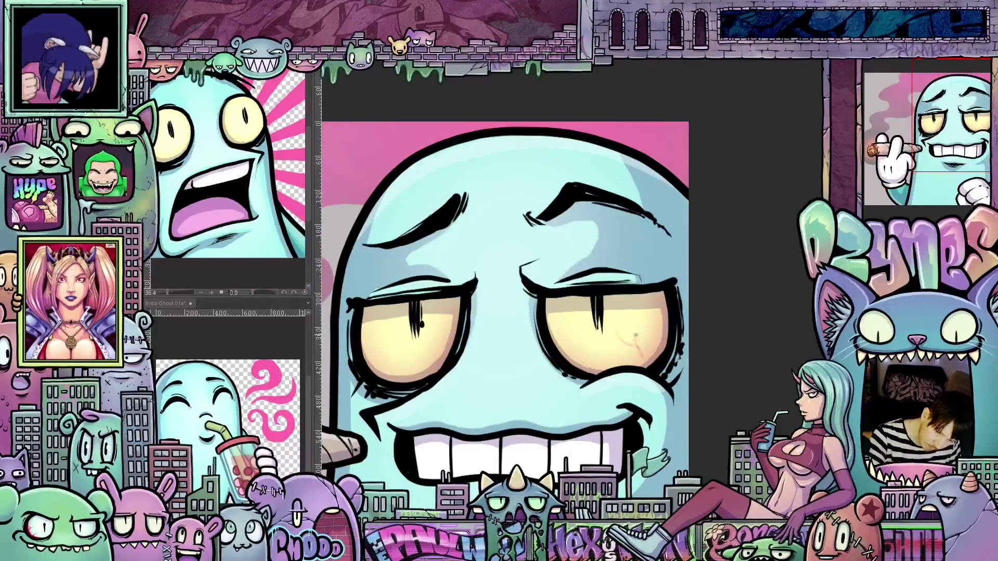